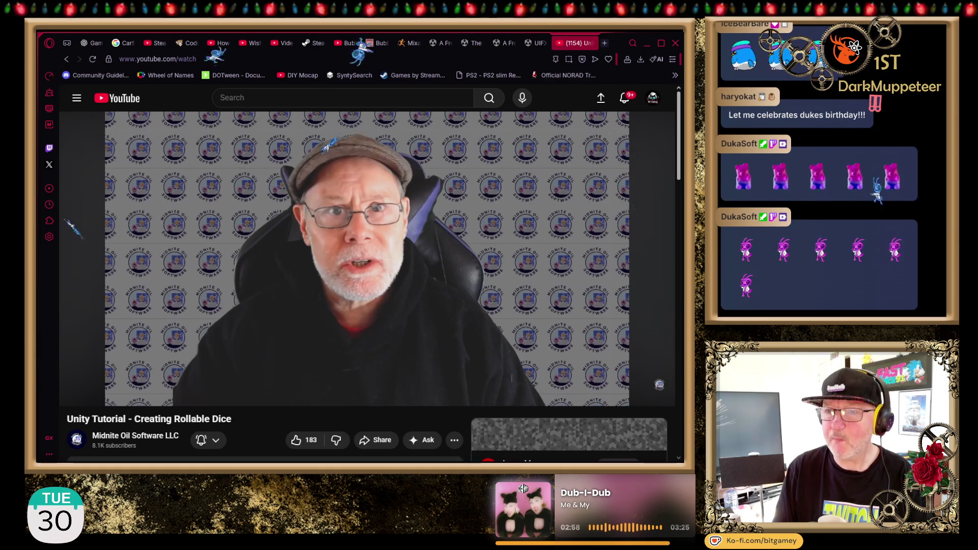
- Pause the rollable dice tutorial video at 0:07
key(space)
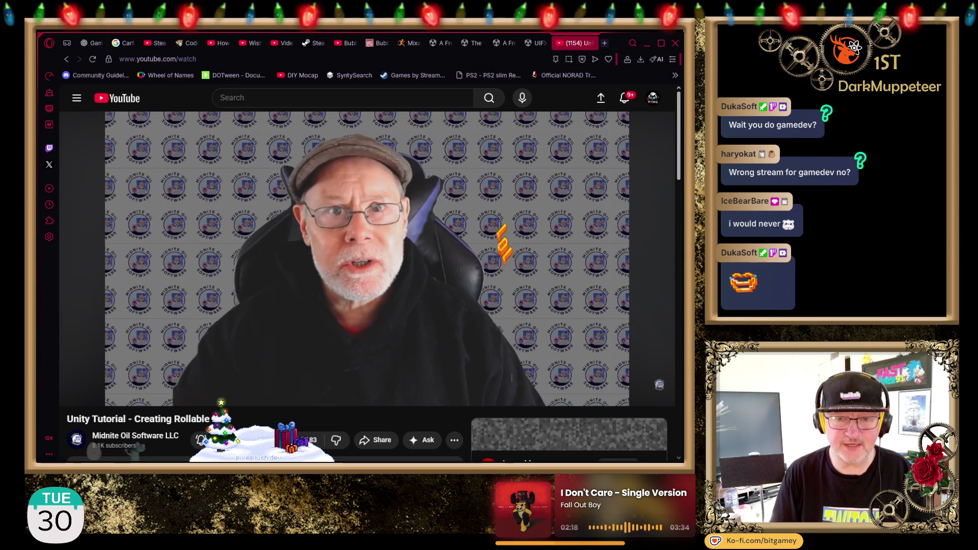
mouse_move(180, 219)
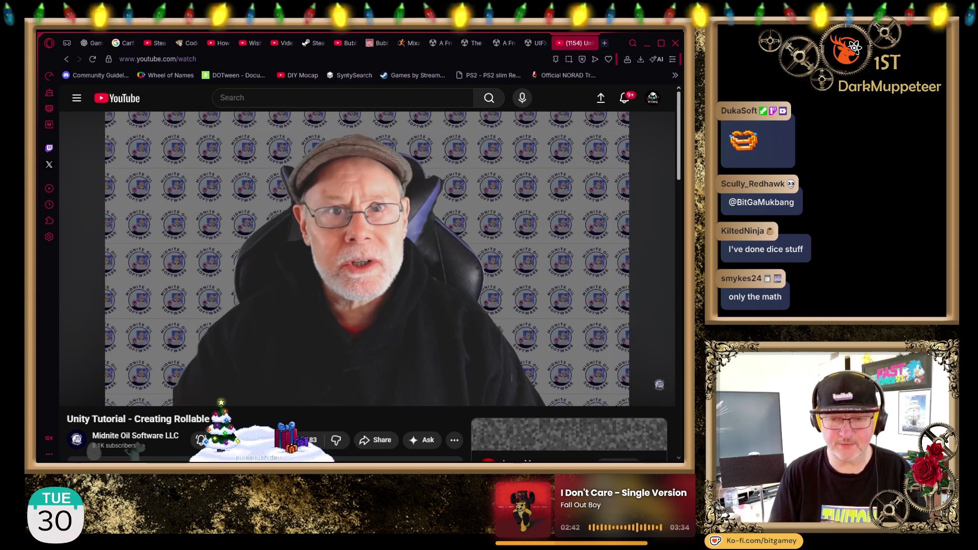
mouse_move(92, 354)
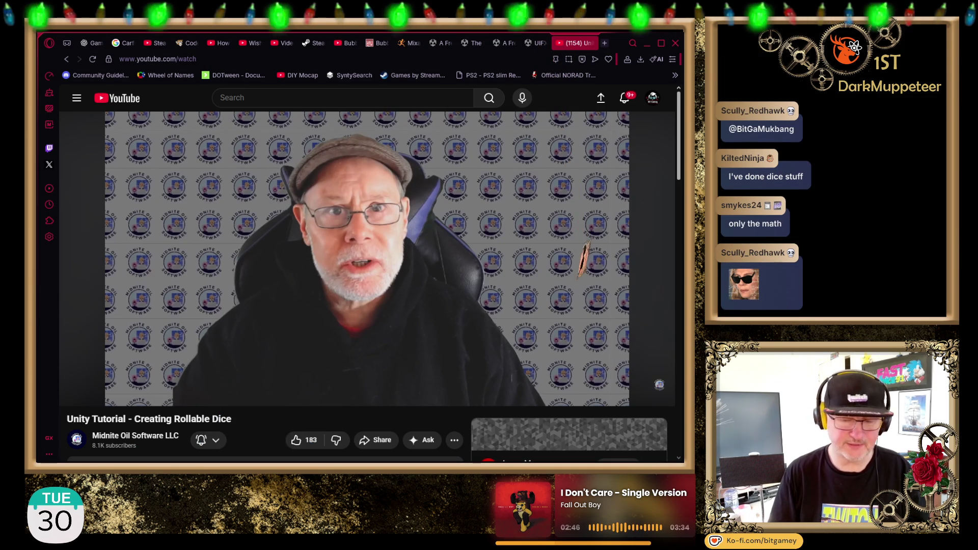
mouse_move(83, 290)
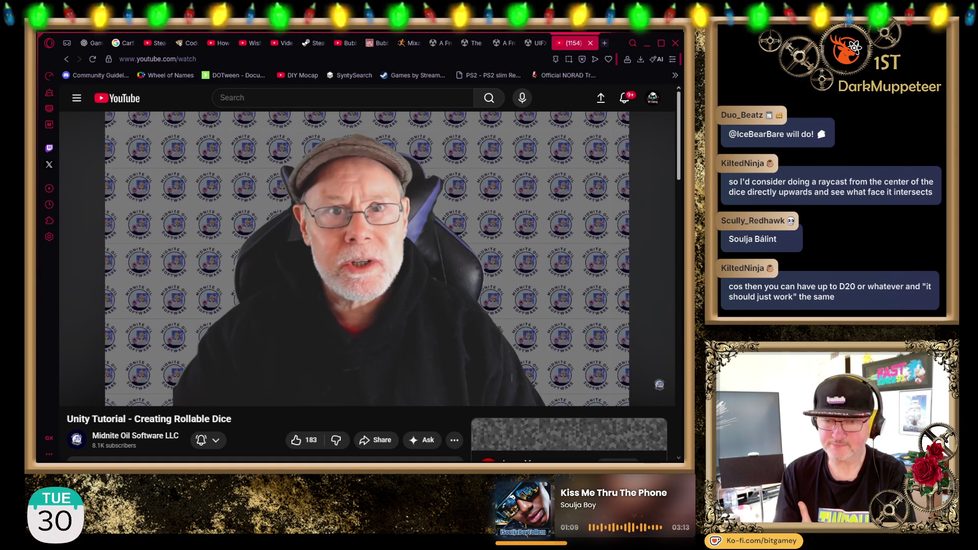
mouse_move(119, 402)
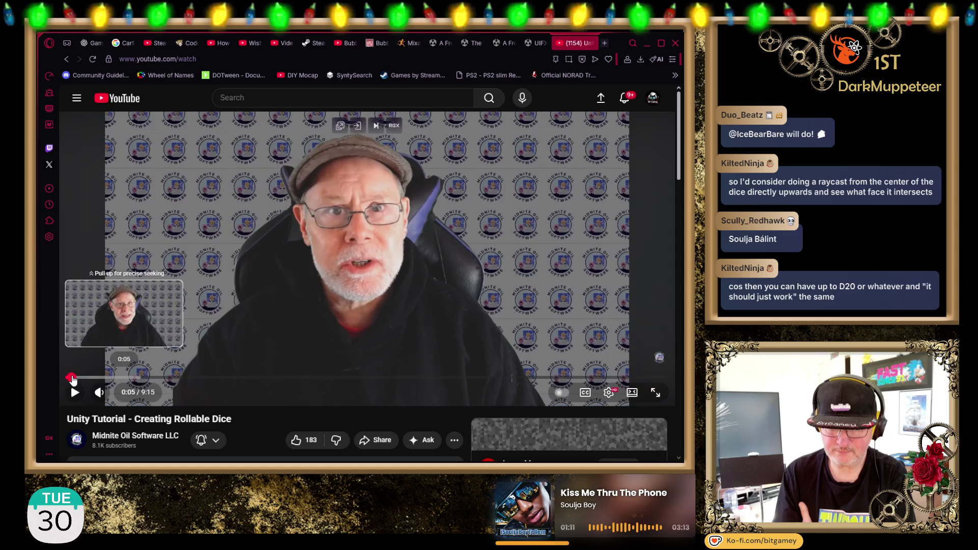
- Rewind and play the dice tutorial to the dice-on-board demo, pause it, and return to Unity
drag(76, 377, 67, 380)
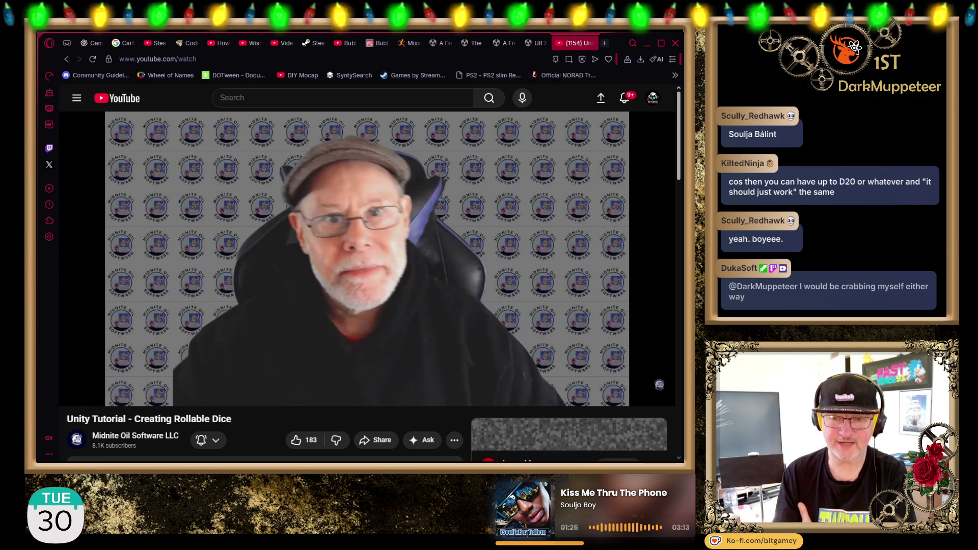
mouse_move(70, 383)
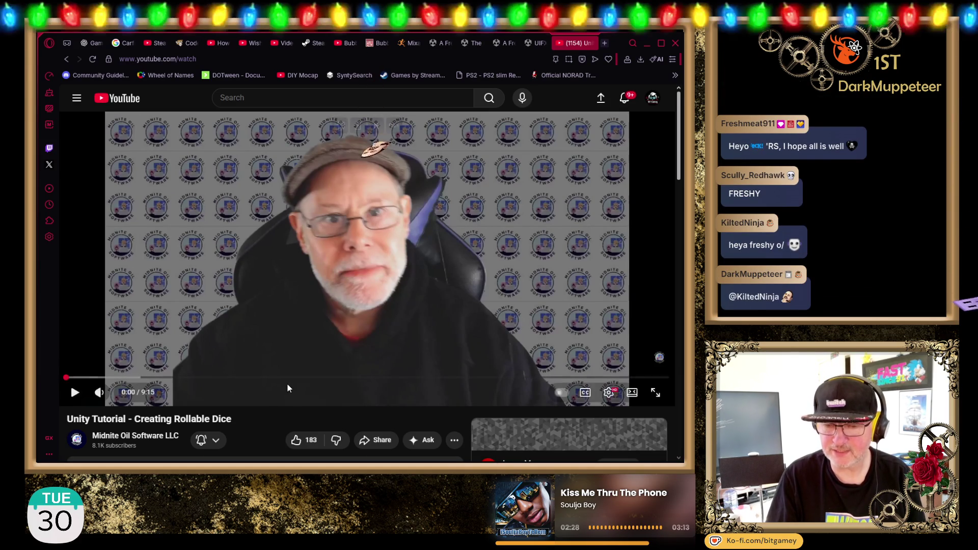
click(74, 392)
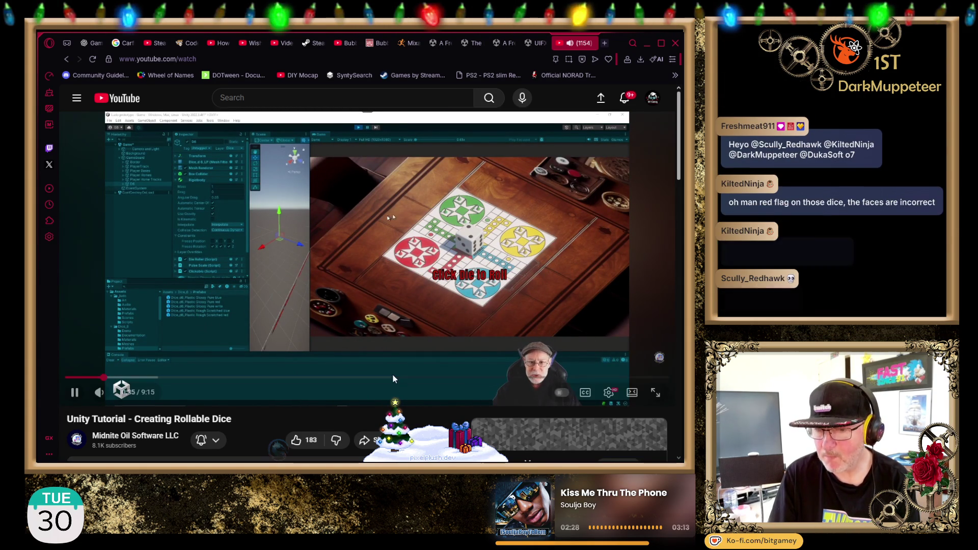
click(371, 319)
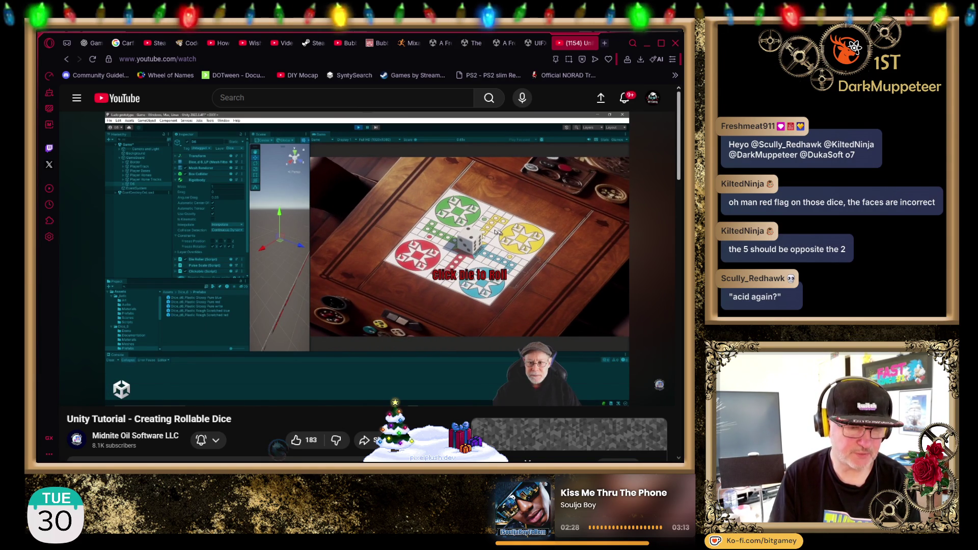
key(alt+Tab)
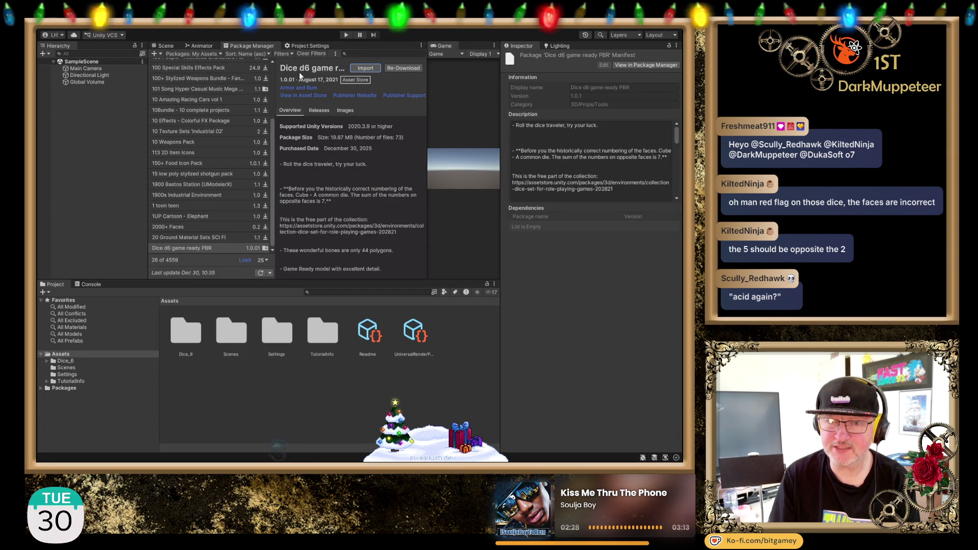
- Open Assets/Dice_6 and select all five dice materials in the Materials folder to compare them
click(71, 361)
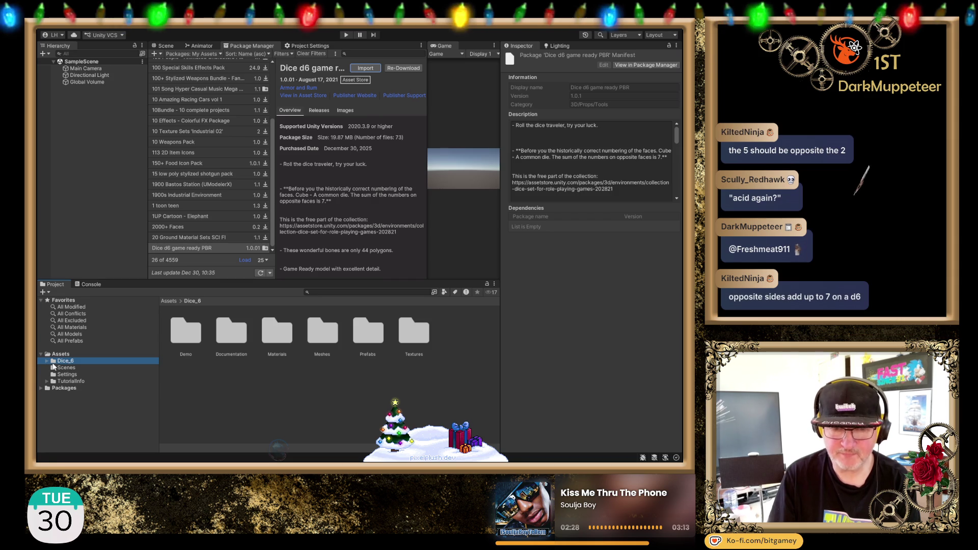
click(46, 361)
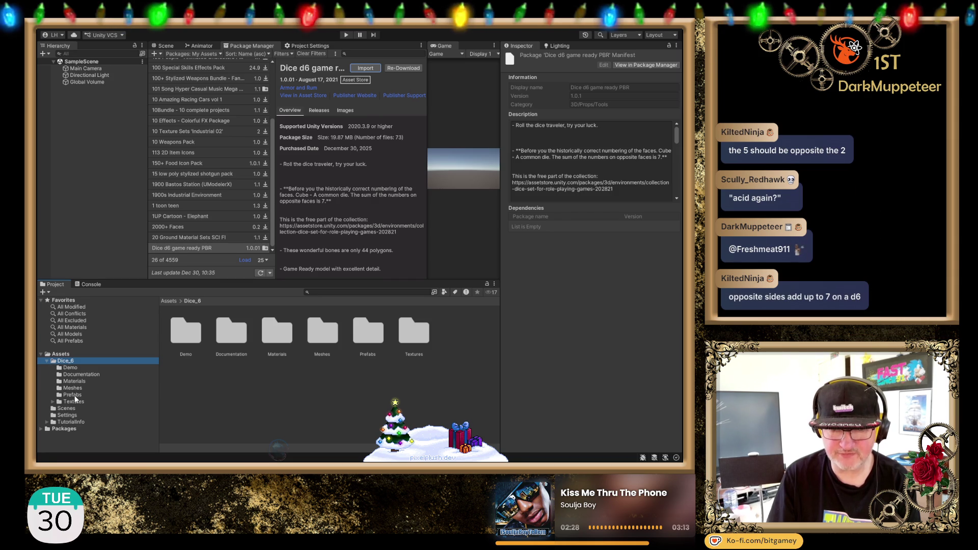
click(73, 395)
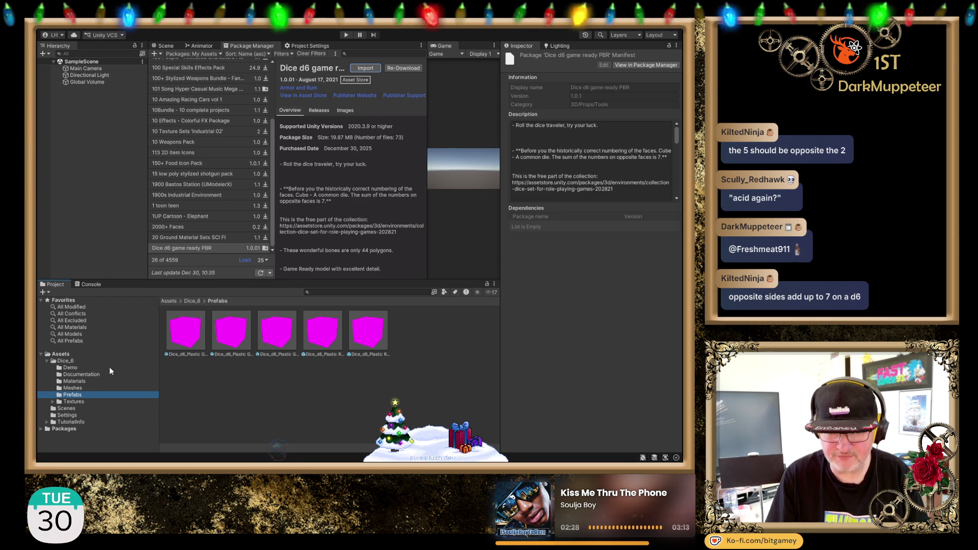
click(76, 381)
click(186, 331)
shift+click(375, 339)
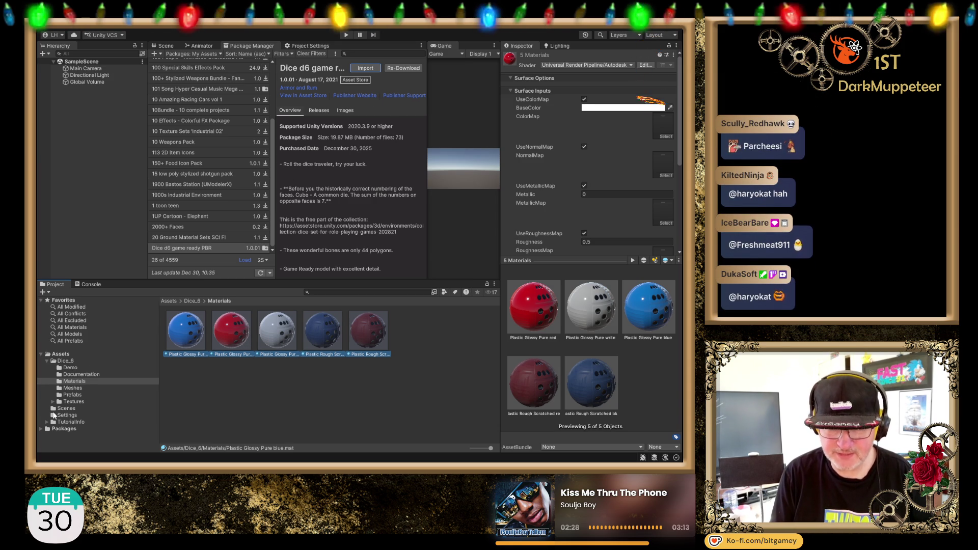
- Preview the blue glossy dice prefab, then inspect Main Camera and bring up the Scene view
click(80, 394)
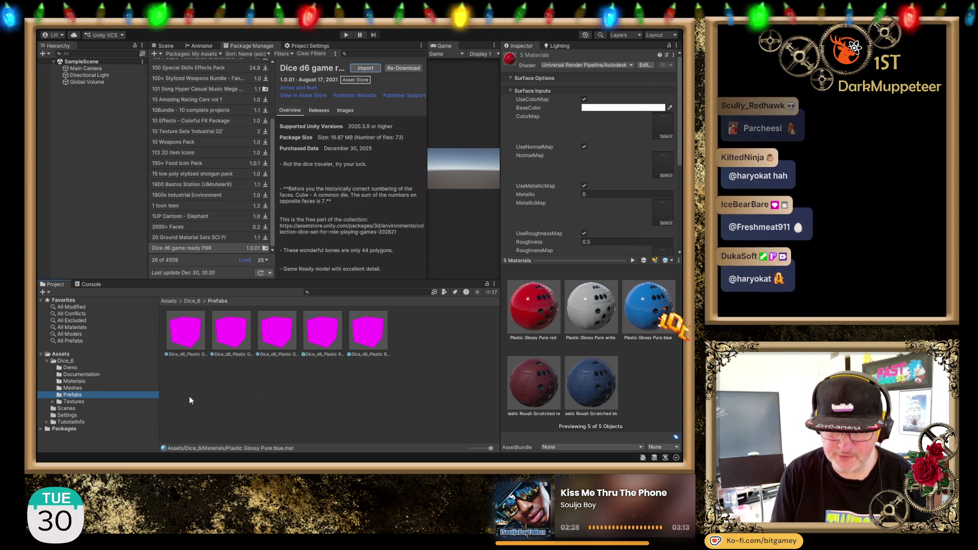
click(201, 342)
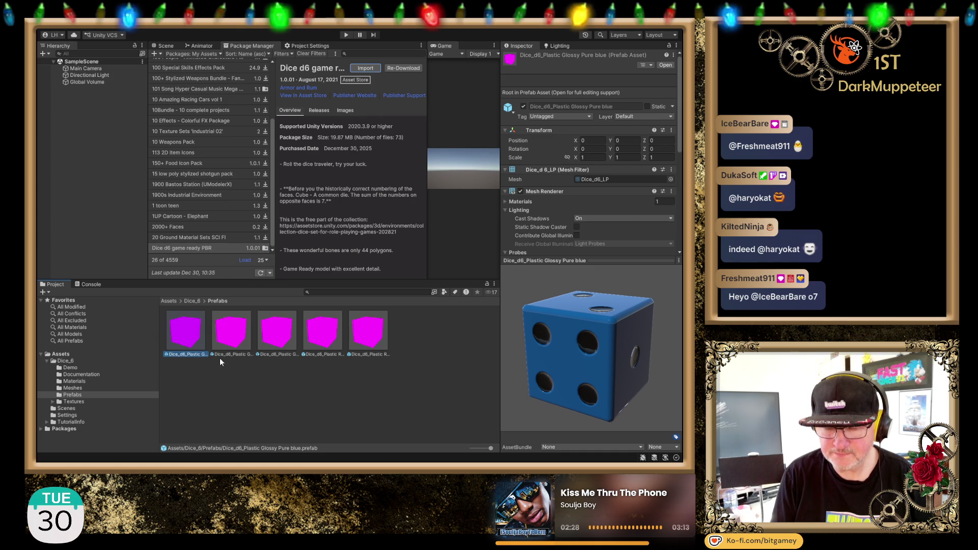
click(275, 375)
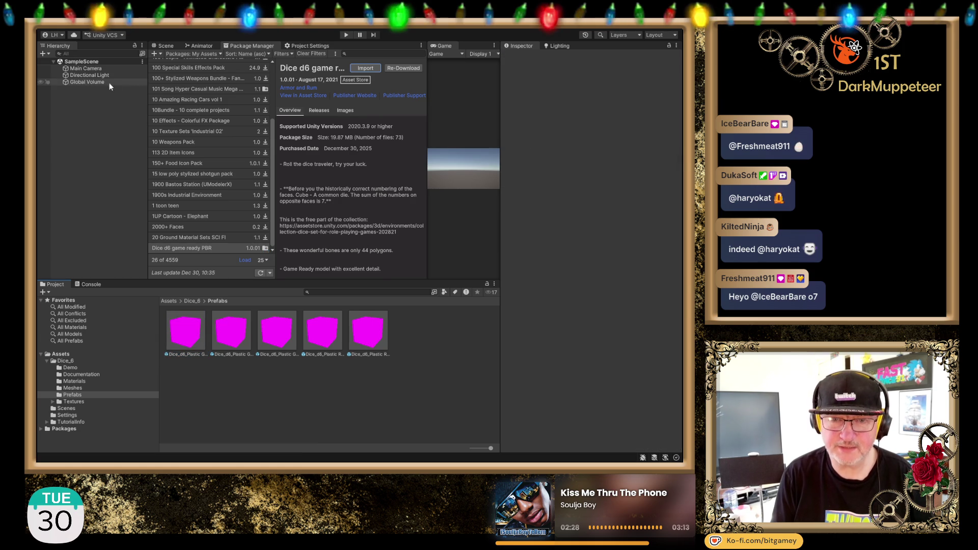
click(89, 70)
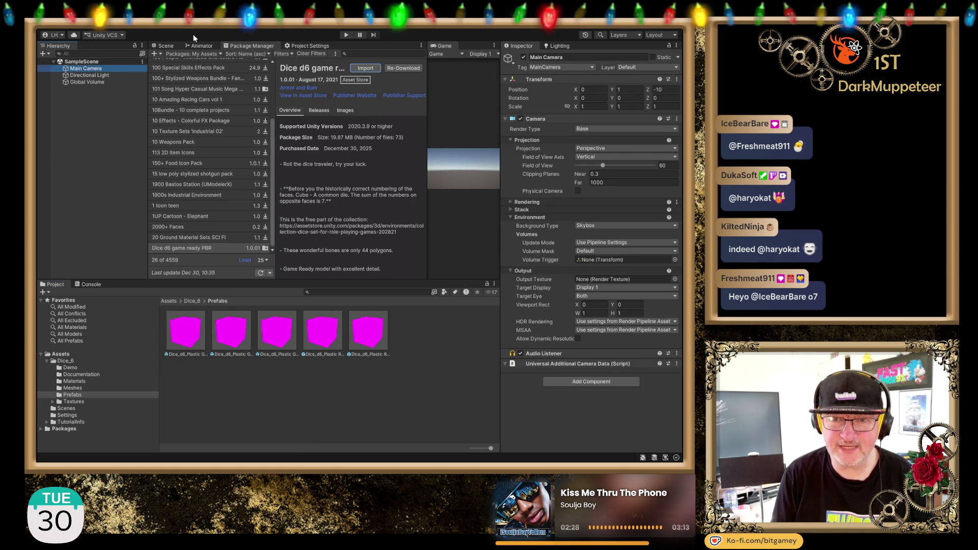
click(163, 45)
- Place the blue glossy d6 prefab in the scene and delete the duplicate 'Pure blue 1' prefab
mouse_move(186, 327)
mouse_down()
mouse_move(219, 174)
mouse_move(270, 158)
mouse_up()
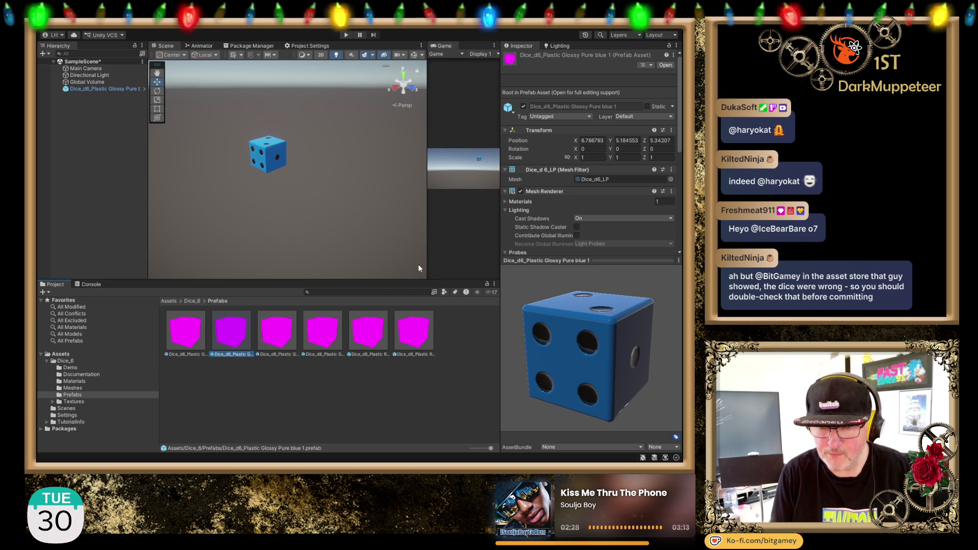
drag(491, 447, 471, 448)
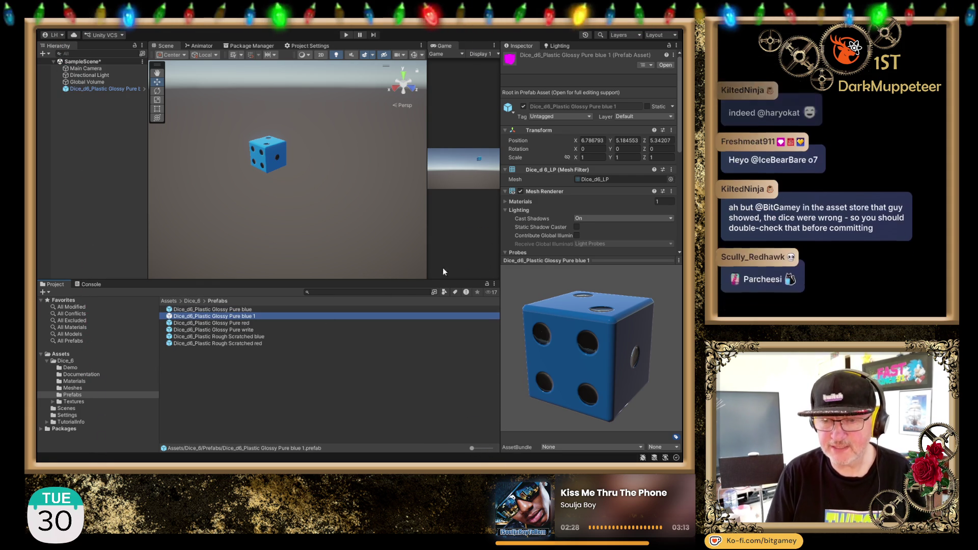
key(Delete)
click(113, 90)
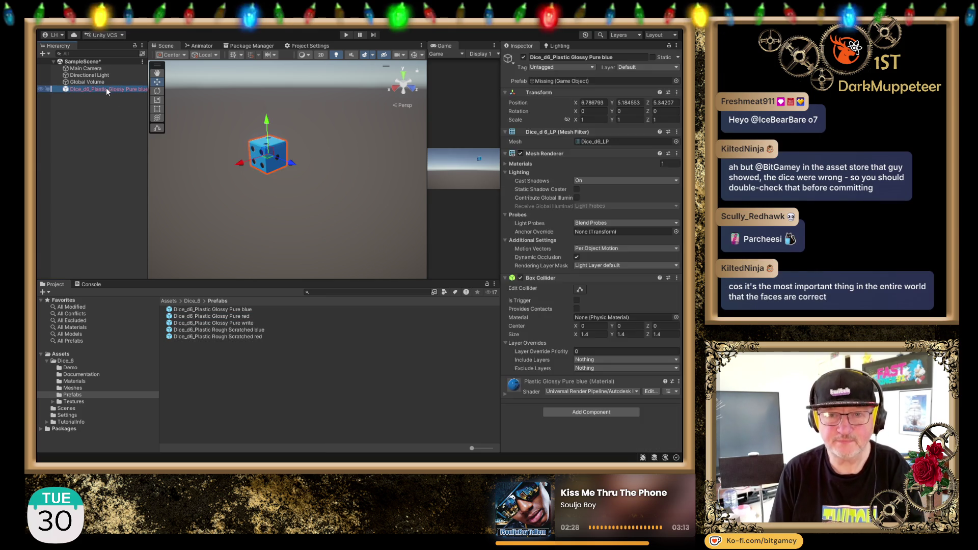
- Delete the dice from the scene and bring back the Dice d6 game ready PBR package details
key(Delete)
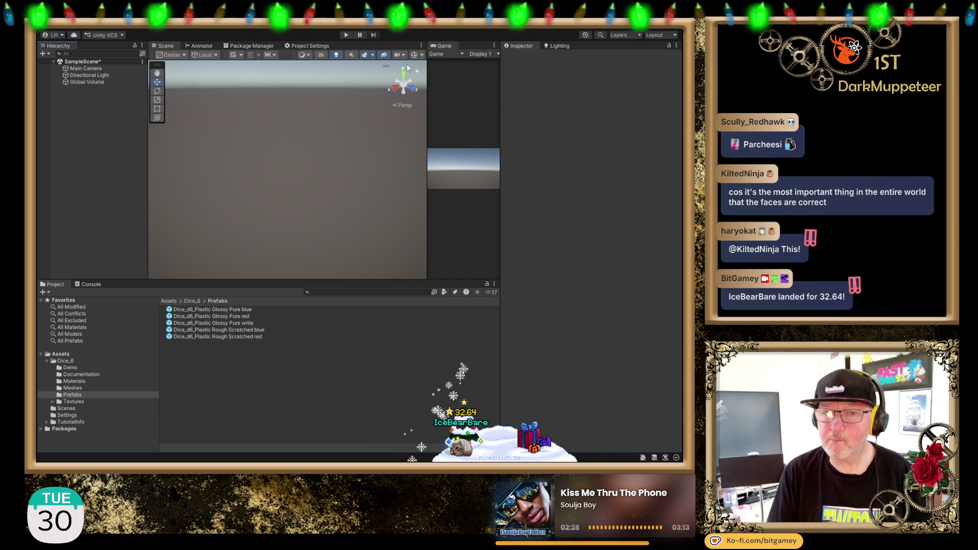
click(245, 45)
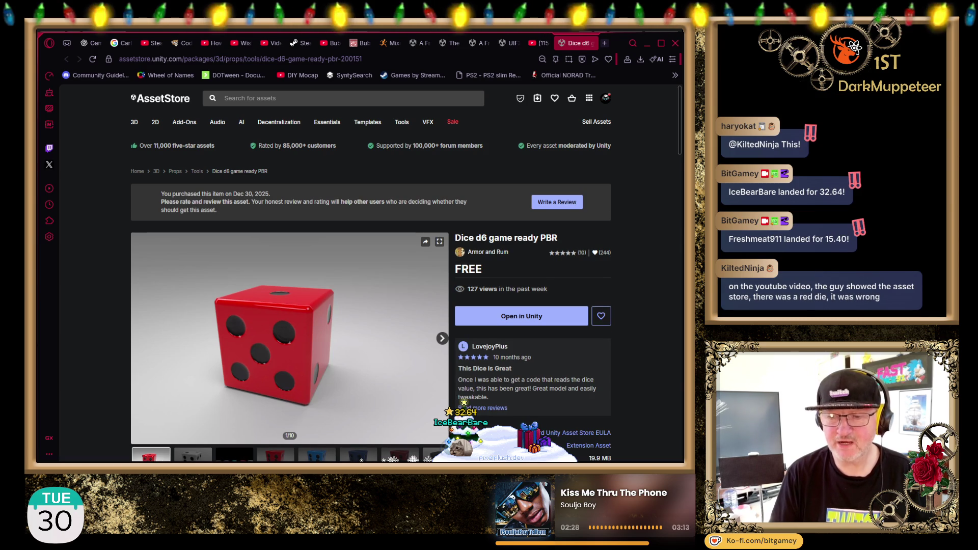
- Browse the white, multi-colour, blue, red and wireframe preview images, ending on the red die, then return to Unity
scroll(370, 297, down, 1)
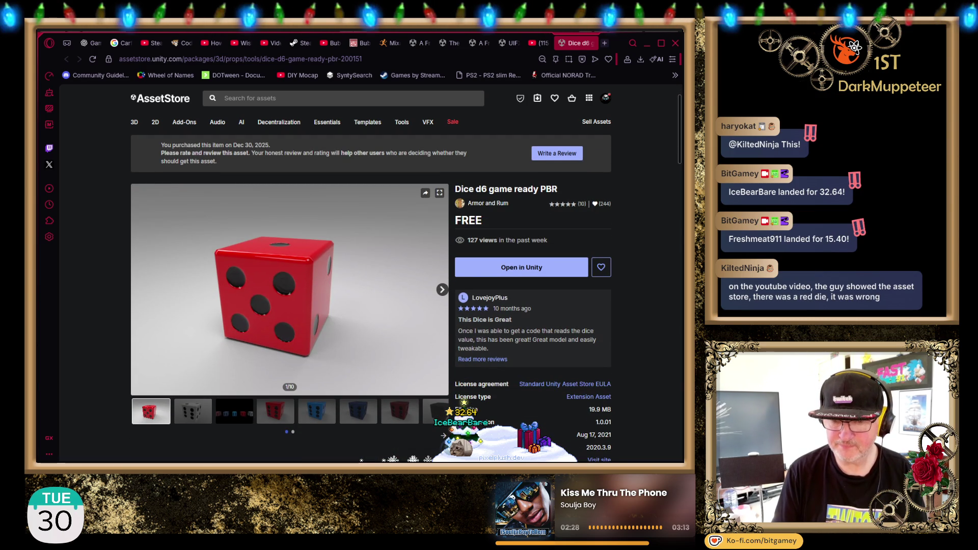
click(197, 413)
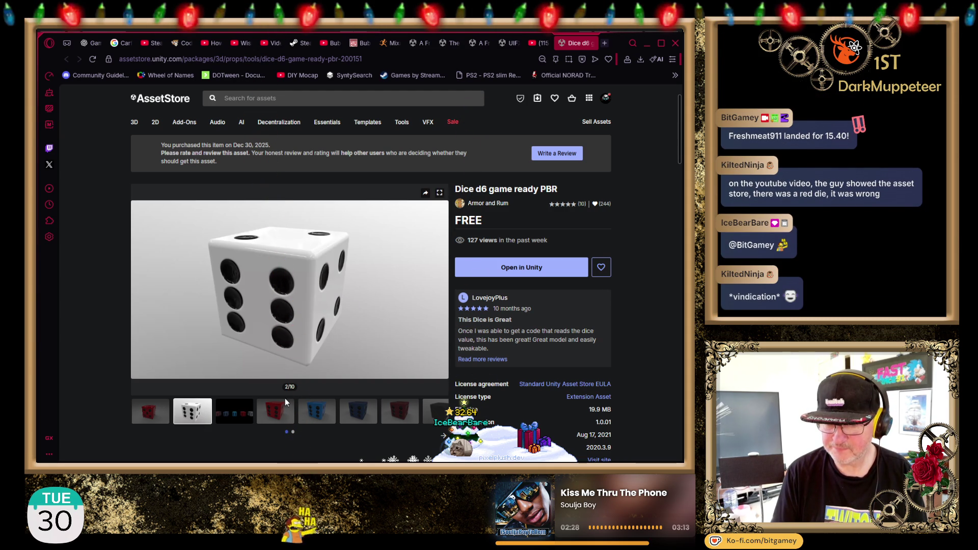
click(234, 414)
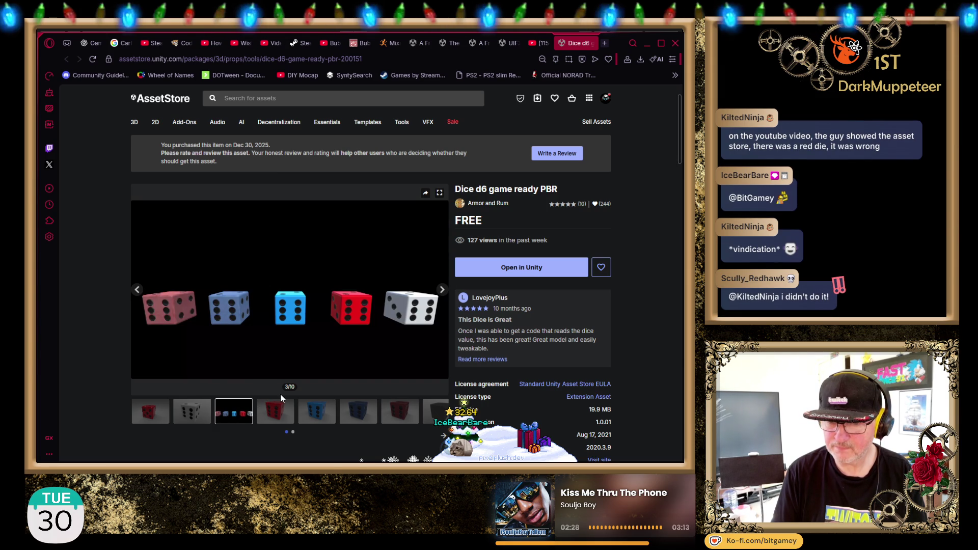
click(315, 413)
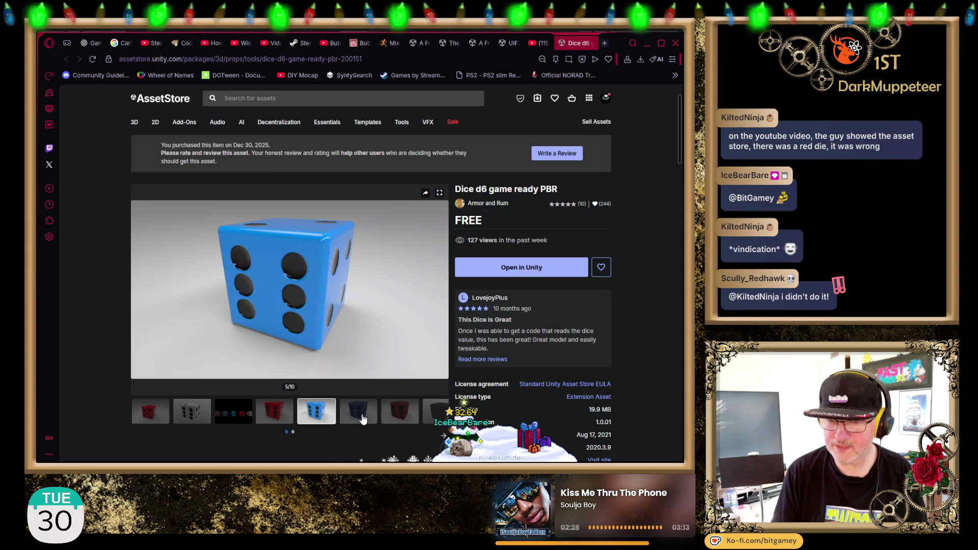
click(363, 419)
click(412, 417)
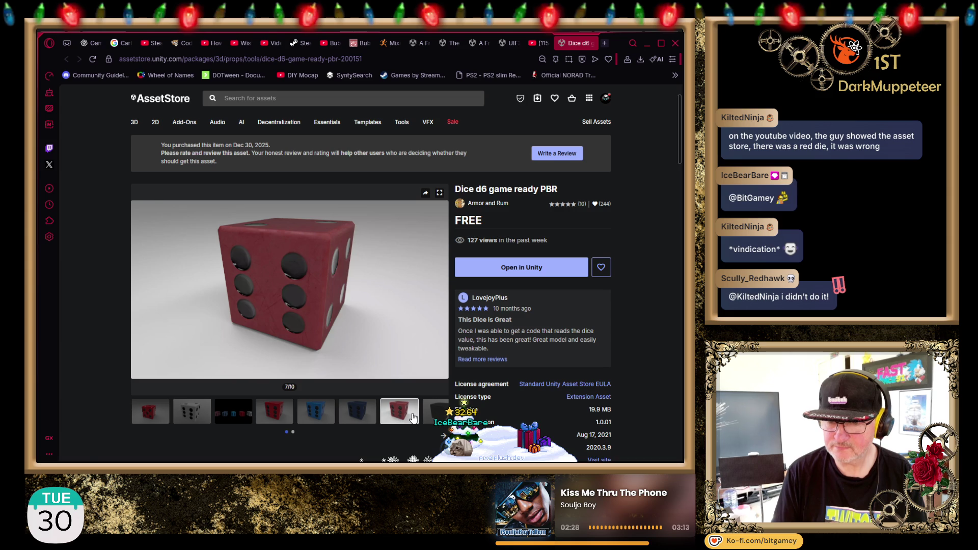
click(425, 412)
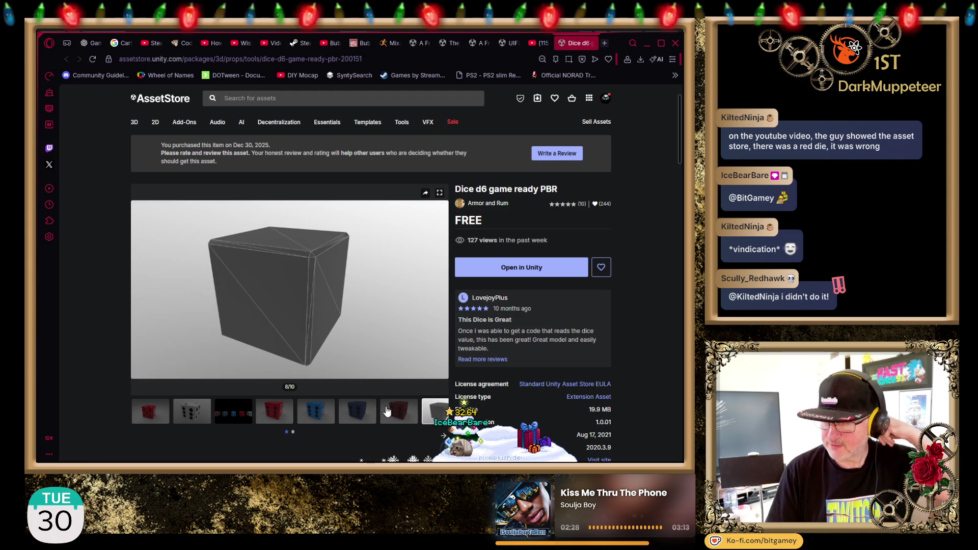
click(387, 412)
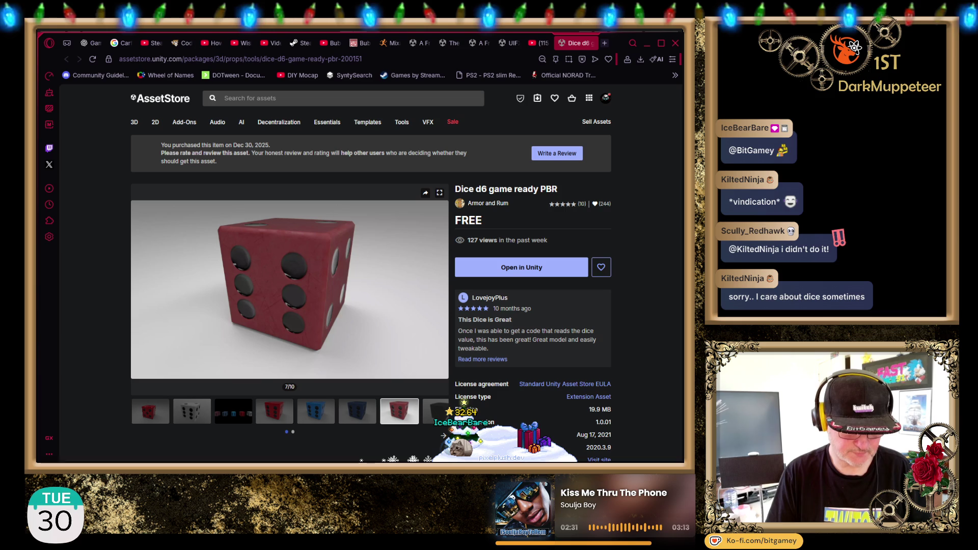
key(alt+Tab)
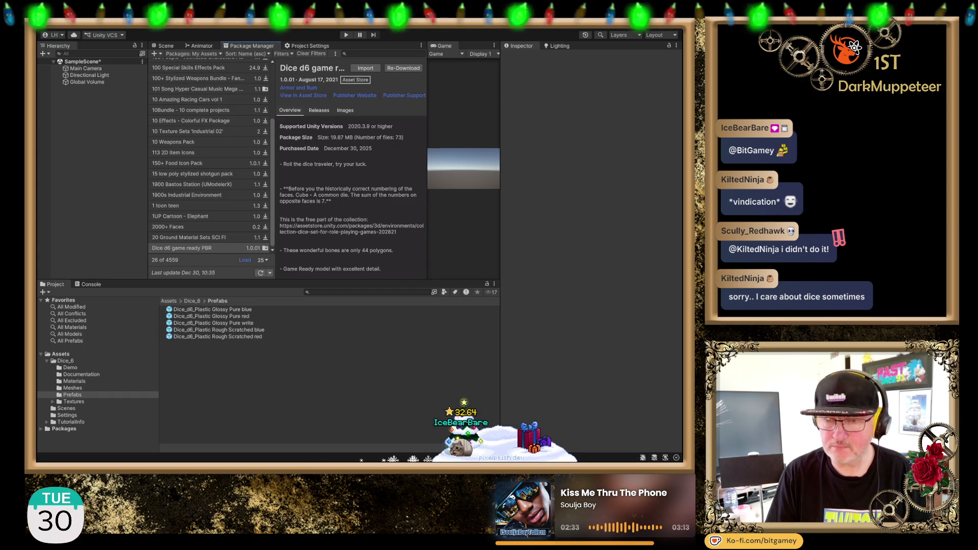
- Preview and rotate the blue, red and white glossy dice prefabs in the Inspector, then show the Scene view
click(237, 310)
drag(589, 347, 484, 334)
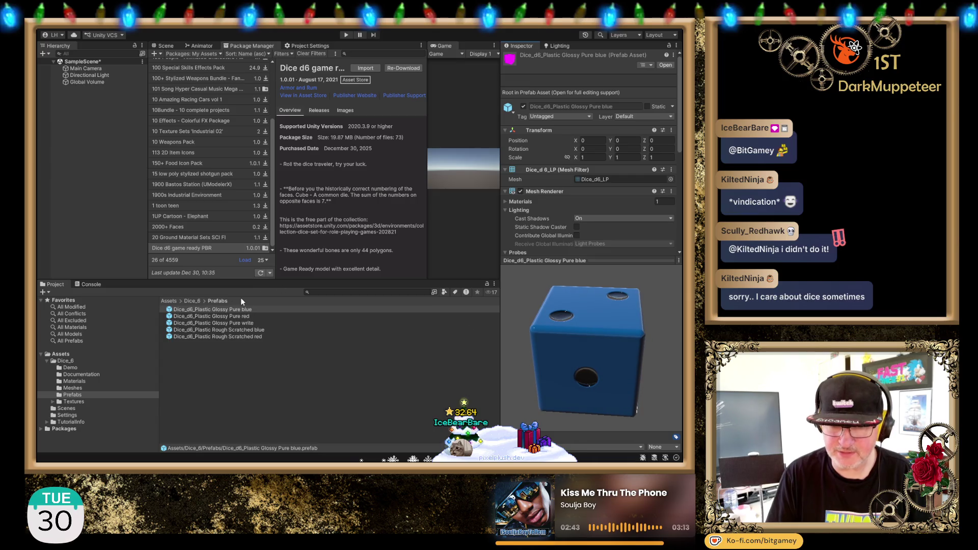
click(239, 316)
mouse_move(625, 325)
mouse_down()
mouse_move(481, 357)
mouse_move(484, 338)
mouse_move(570, 323)
mouse_move(573, 259)
mouse_move(561, 330)
mouse_move(622, 335)
mouse_up()
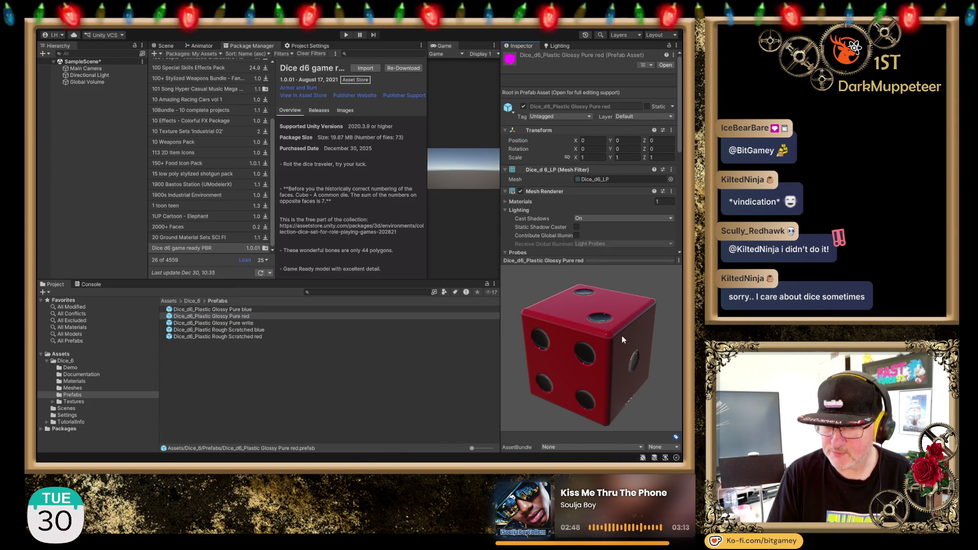
click(206, 322)
mouse_move(620, 373)
mouse_down()
mouse_move(506, 386)
mouse_move(478, 373)
mouse_move(651, 369)
mouse_move(612, 255)
mouse_move(600, 400)
mouse_move(585, 402)
mouse_move(639, 359)
mouse_move(632, 395)
mouse_up()
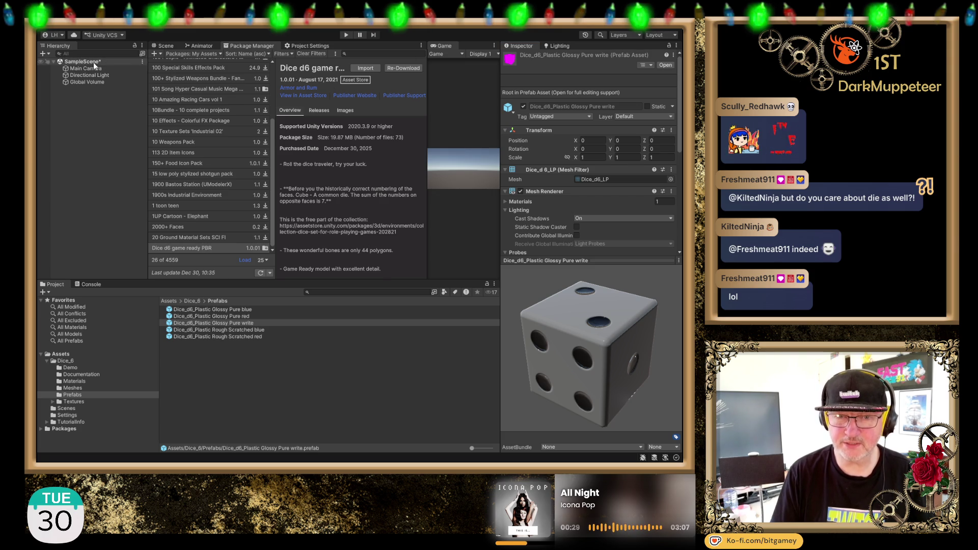
click(161, 46)
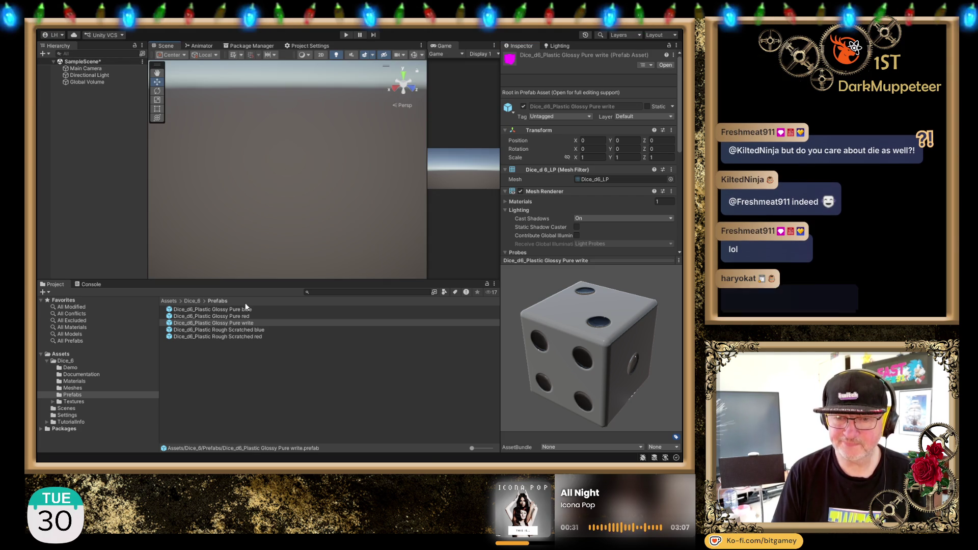
- Show the dice prefabs as large thumbnails and switch to the YouTube dice tutorial
drag(472, 449, 500, 448)
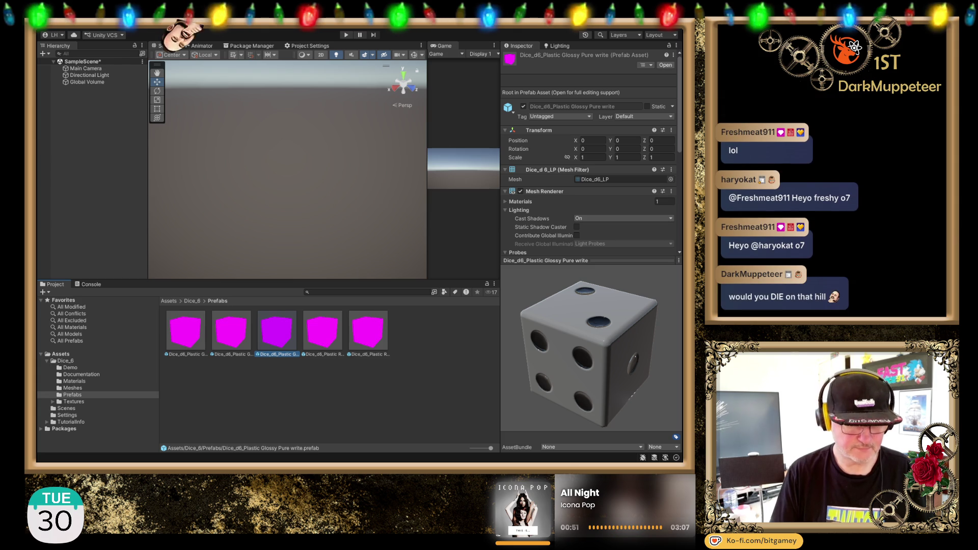
key(alt+Tab)
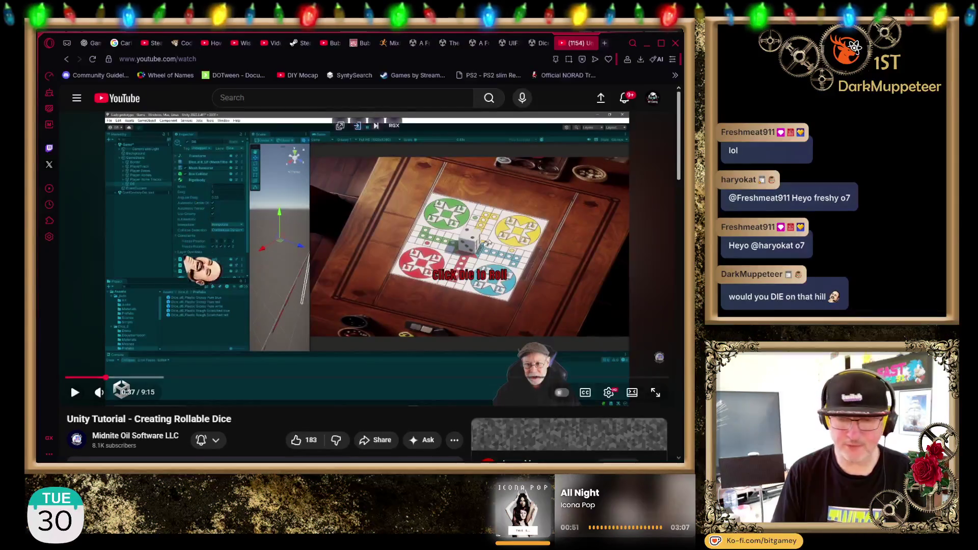
- Play the tutorial, skip the sponsored ad, and pause around 1:46 on the board scene
click(70, 383)
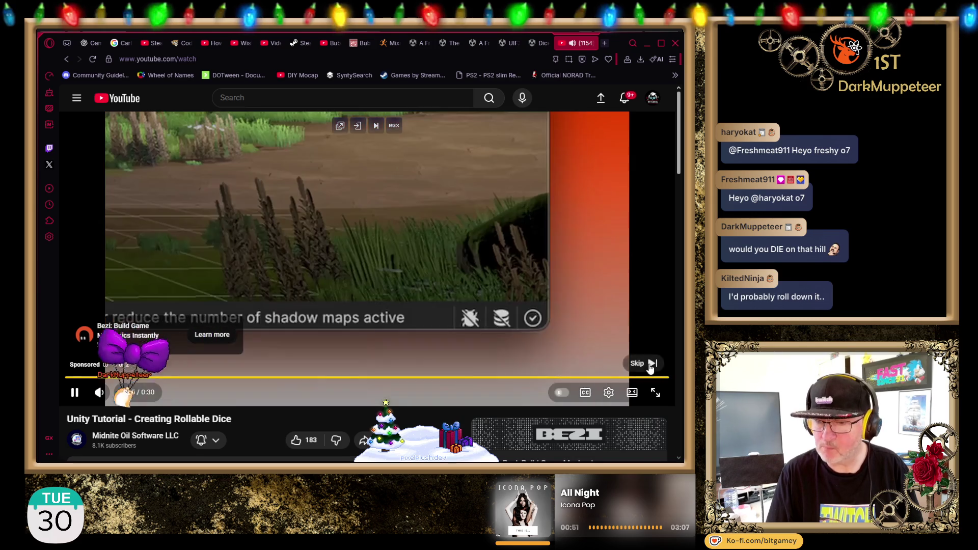
click(638, 364)
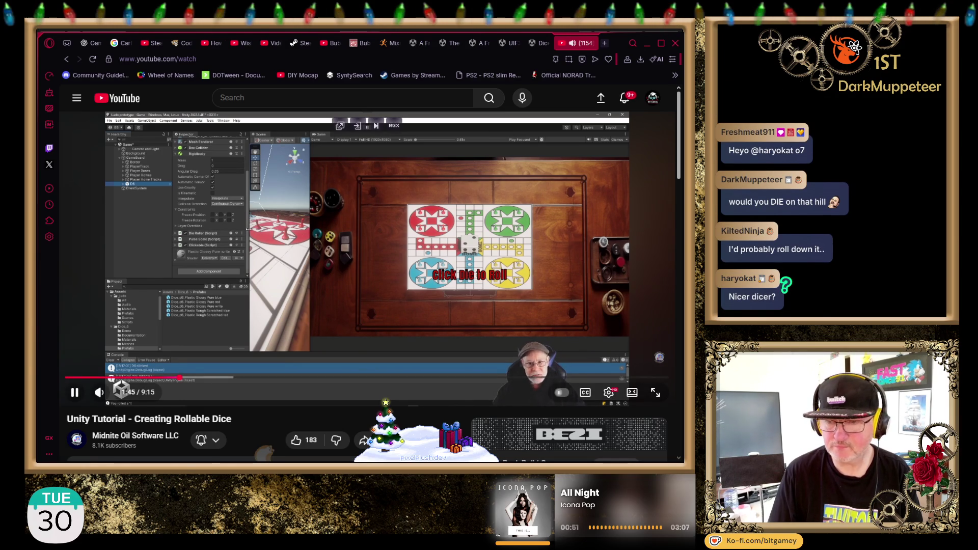
click(339, 270)
- Follow the tutorial in short play/pause stretches up to 2:00 on the board border cubes
click(340, 282)
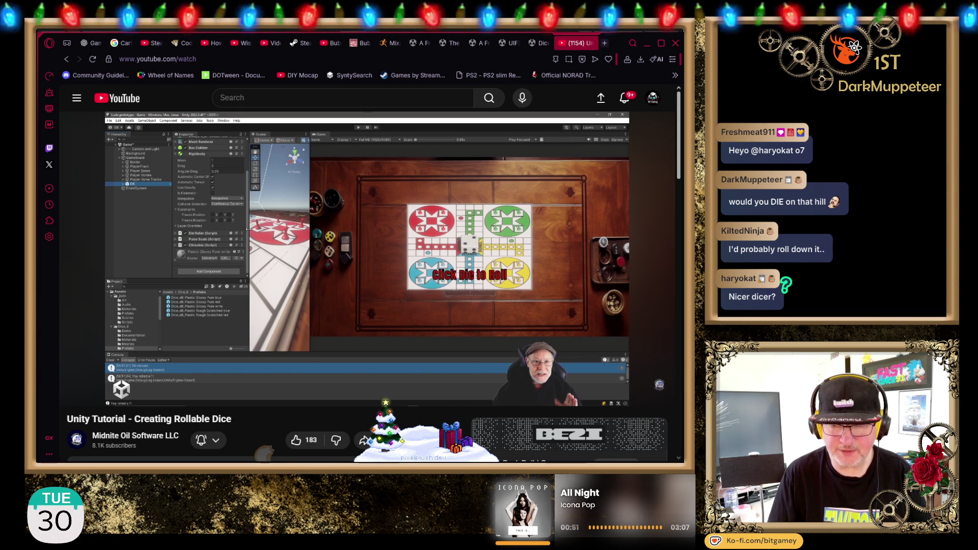
key(space)
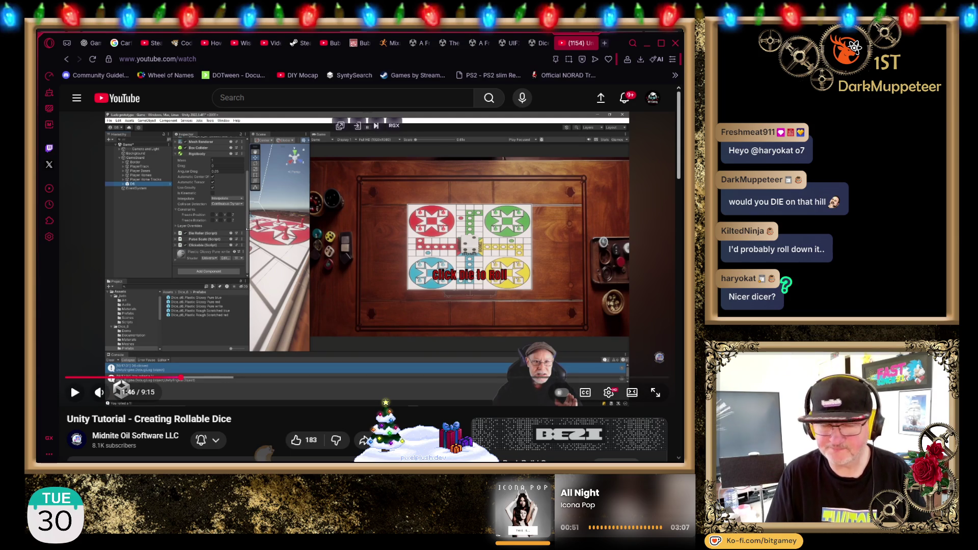
key(space)
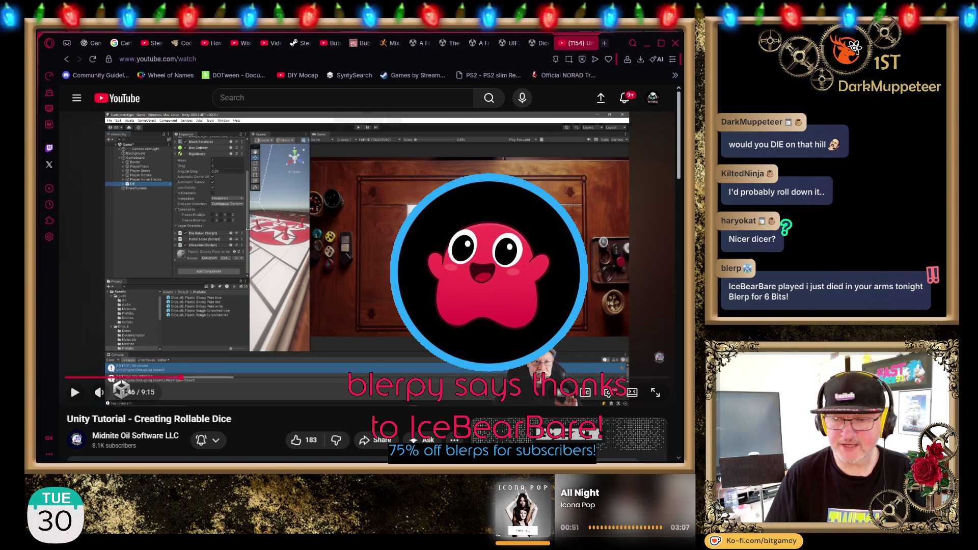
click(289, 298)
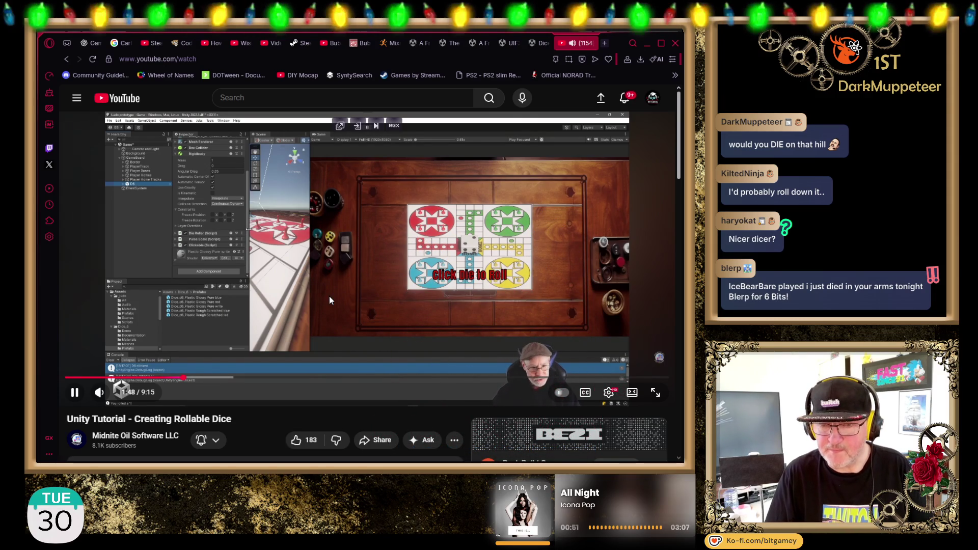
click(292, 258)
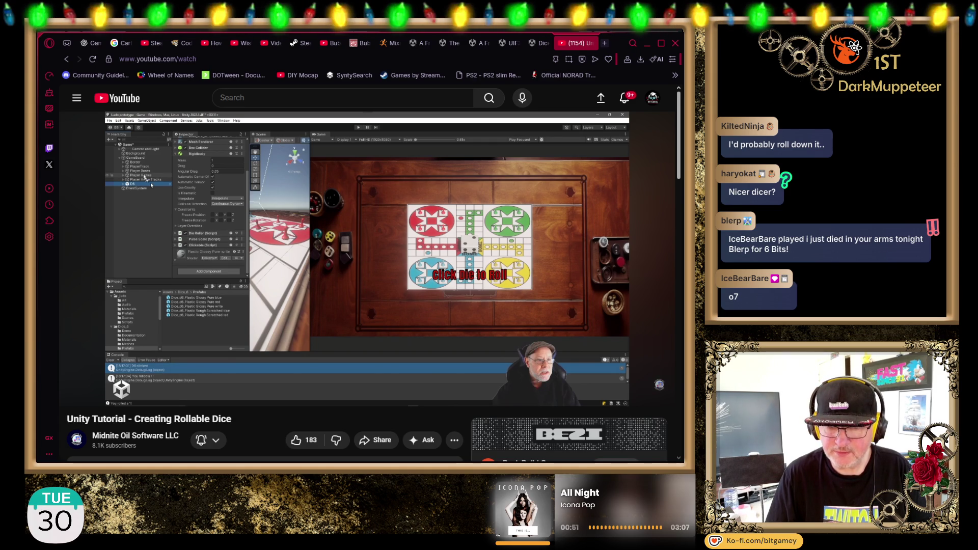
click(398, 175)
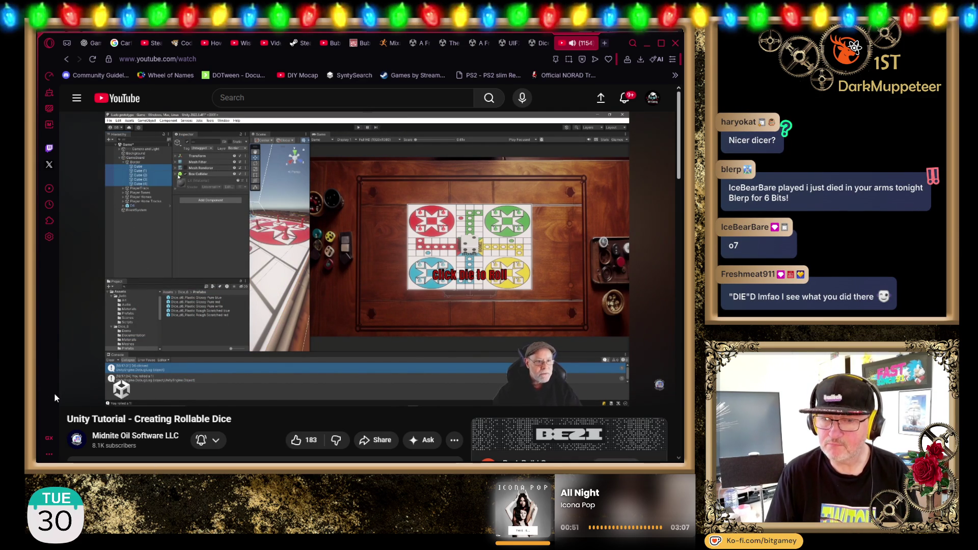
click(104, 368)
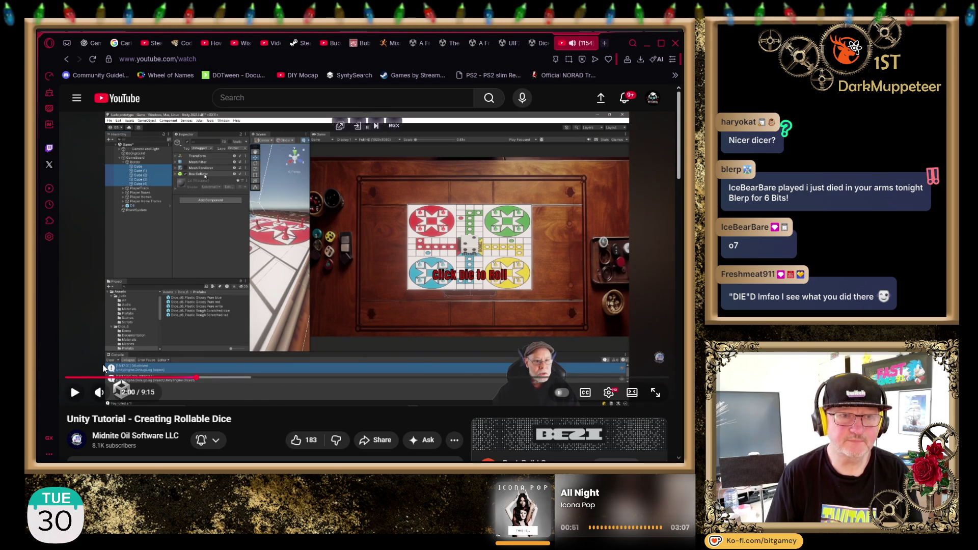
- Briefly resume the Creating Rollable Dice tutorial, then pause it again
click(104, 368)
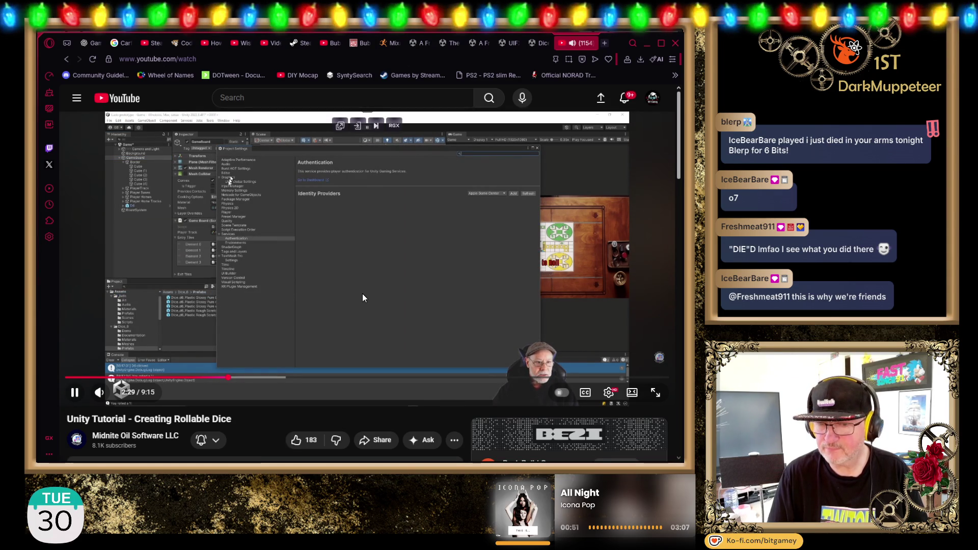
click(363, 279)
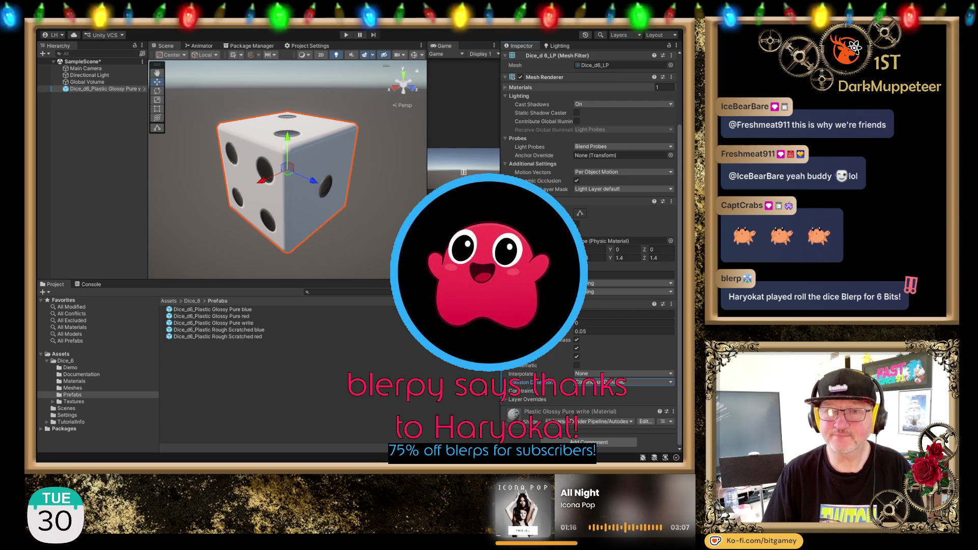
- Clear the Hierarchy selection and create a new Plane with Ctrl+Shift+P
click(664, 87)
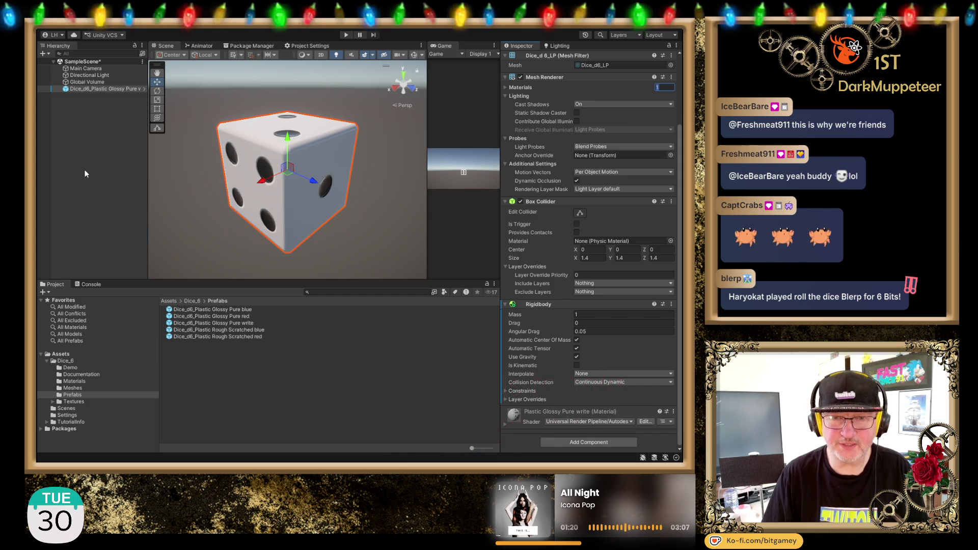
click(77, 158)
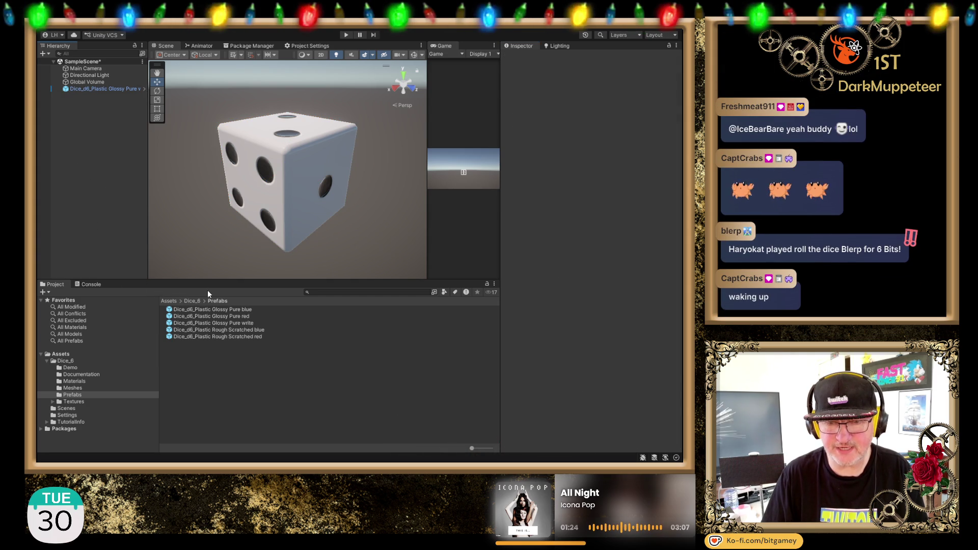
key(ctrl+shift+p)
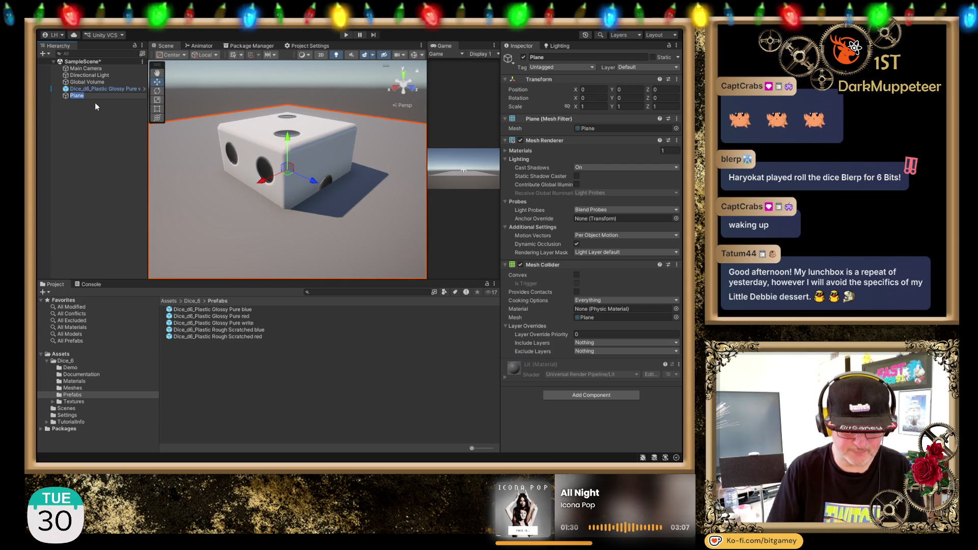
- Name the plane 'Board', undo a test lift of it, and select the dice
text(Board)
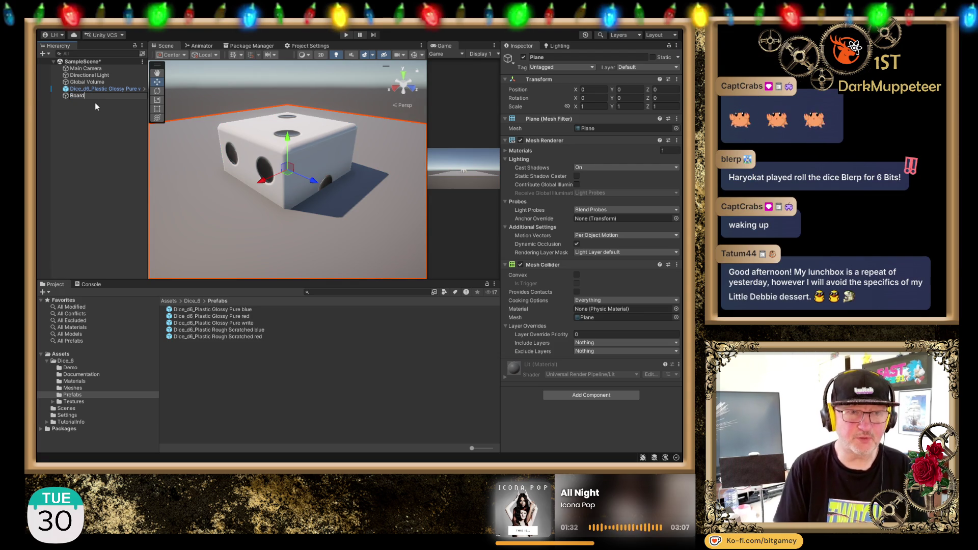
key(Return)
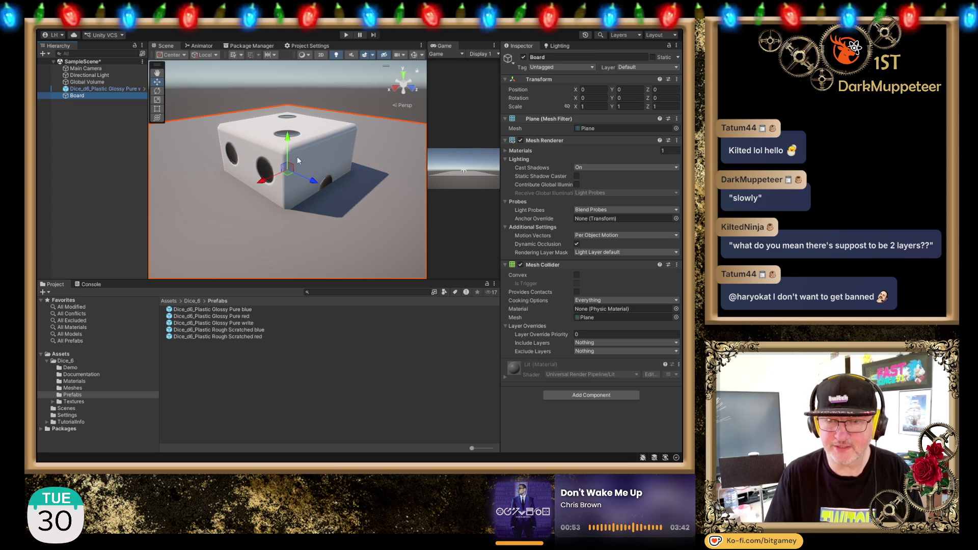
drag(288, 137, 296, 101)
key(ctrl+z)
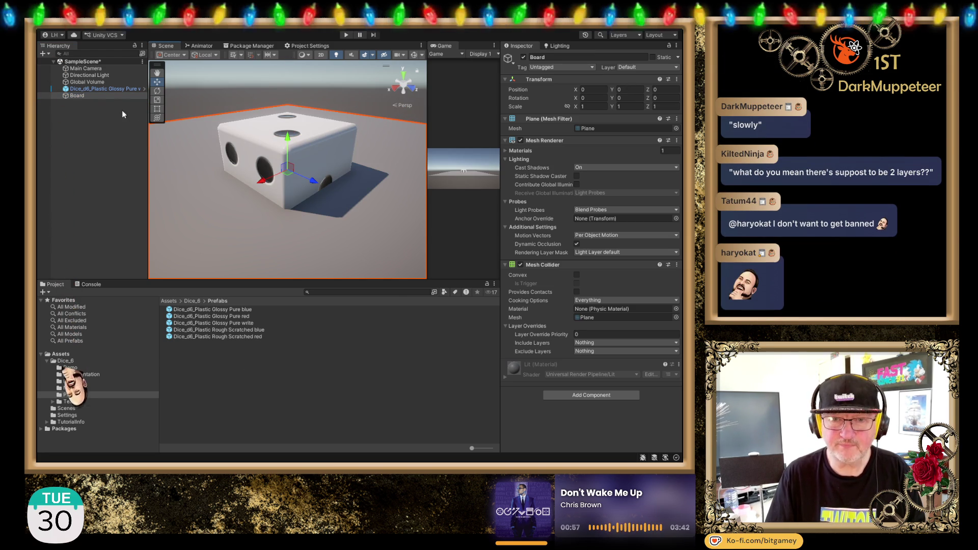
click(99, 89)
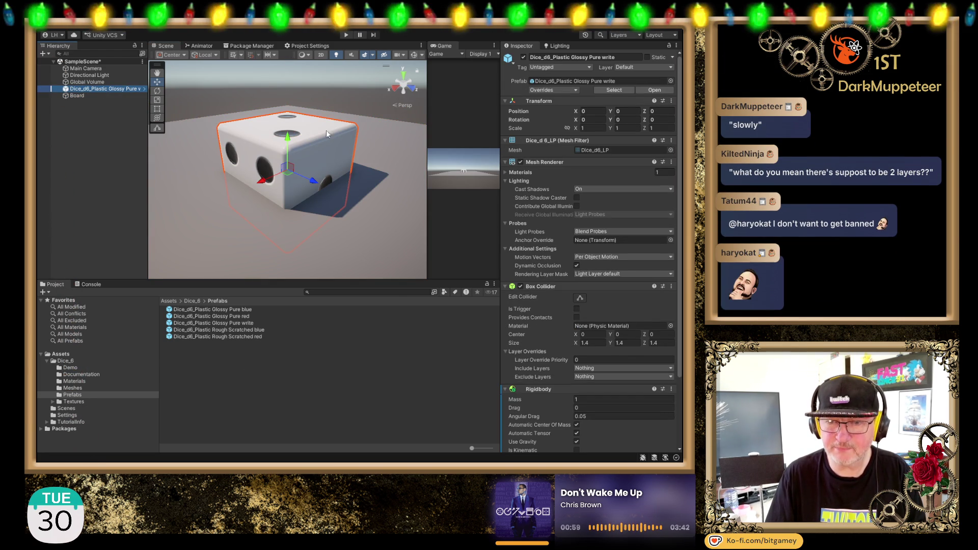
- Lift the dice to about Y 1.27 above the Board, zoom out, and enter Play mode
drag(287, 138, 288, 46)
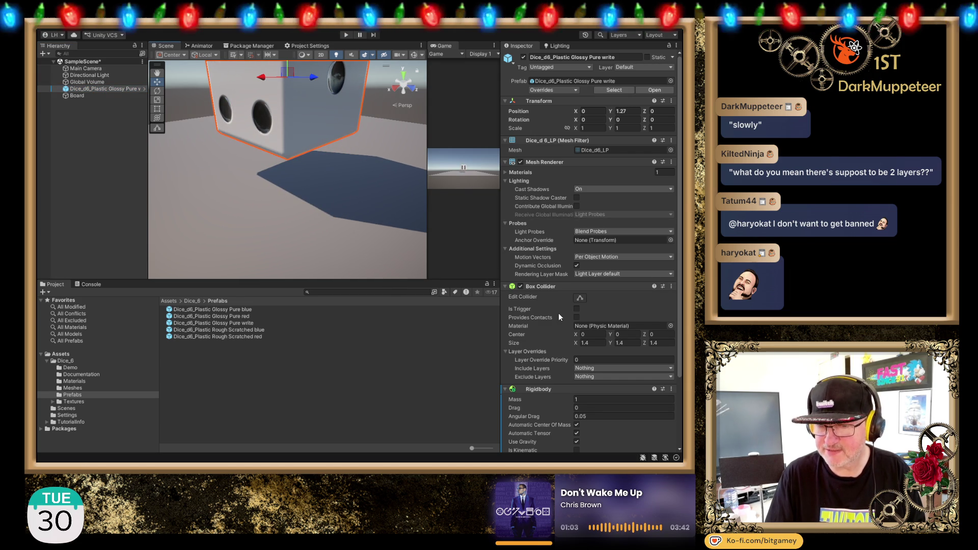
scroll(560, 306, down, 5)
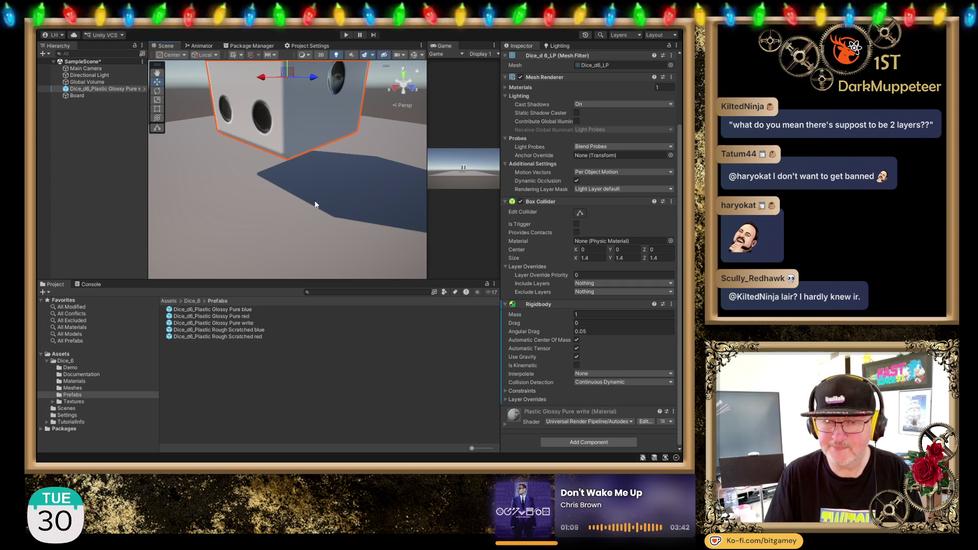
scroll(343, 158, down, 5)
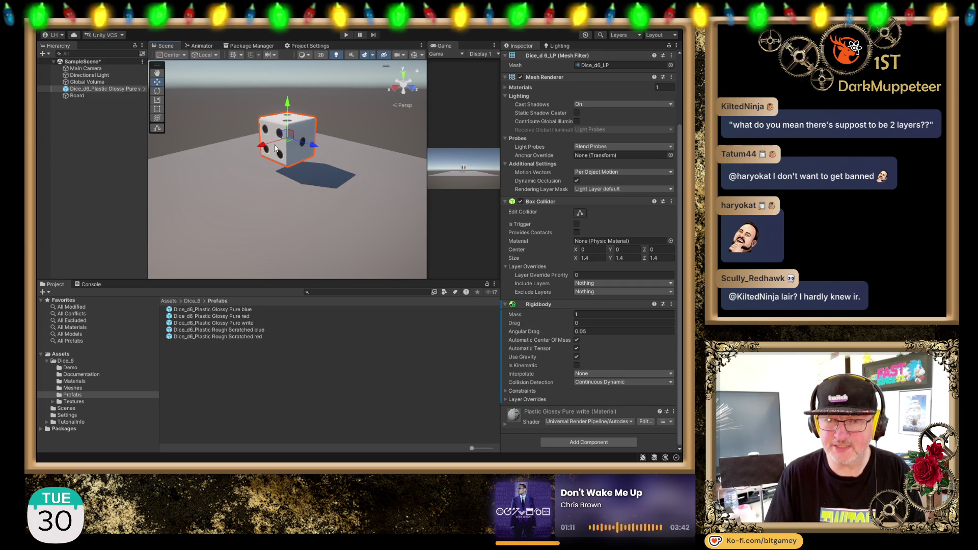
click(347, 35)
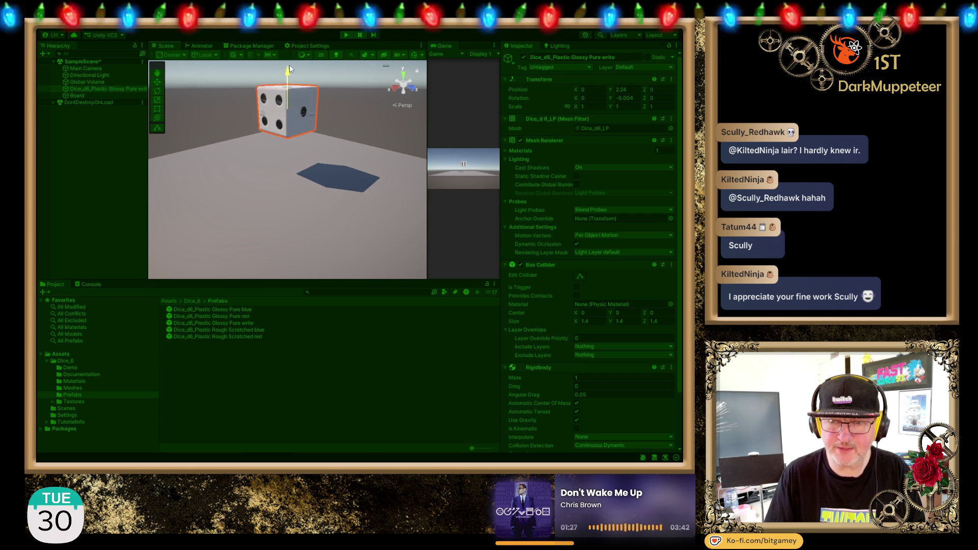
- Frame the die, tilt it to a skewed angle, let it drop, then stop Play mode
key(f)
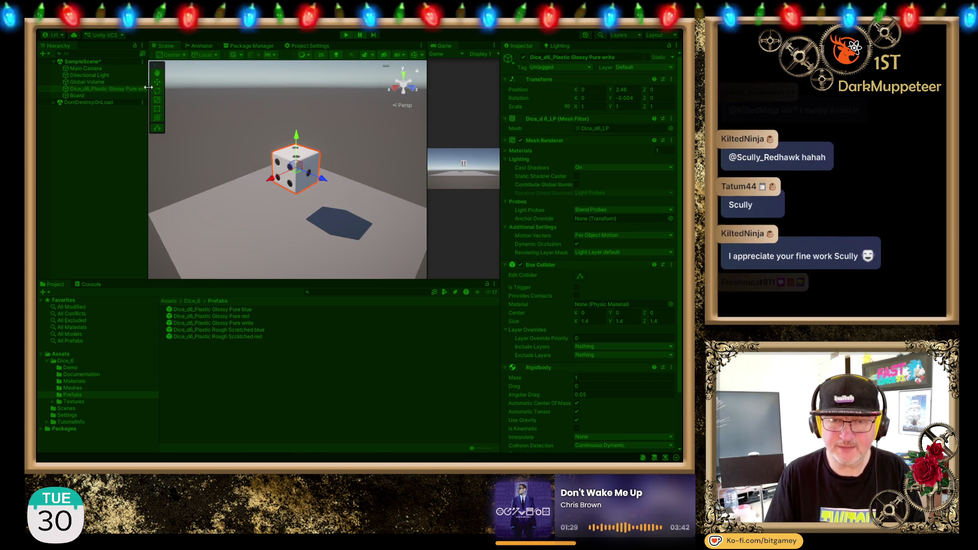
click(157, 93)
drag(320, 159, 329, 221)
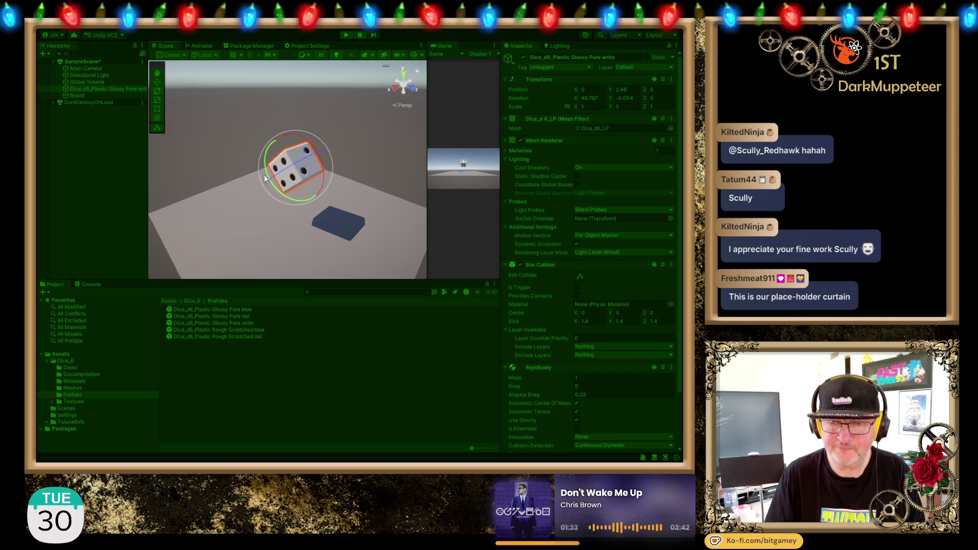
drag(273, 198, 310, 209)
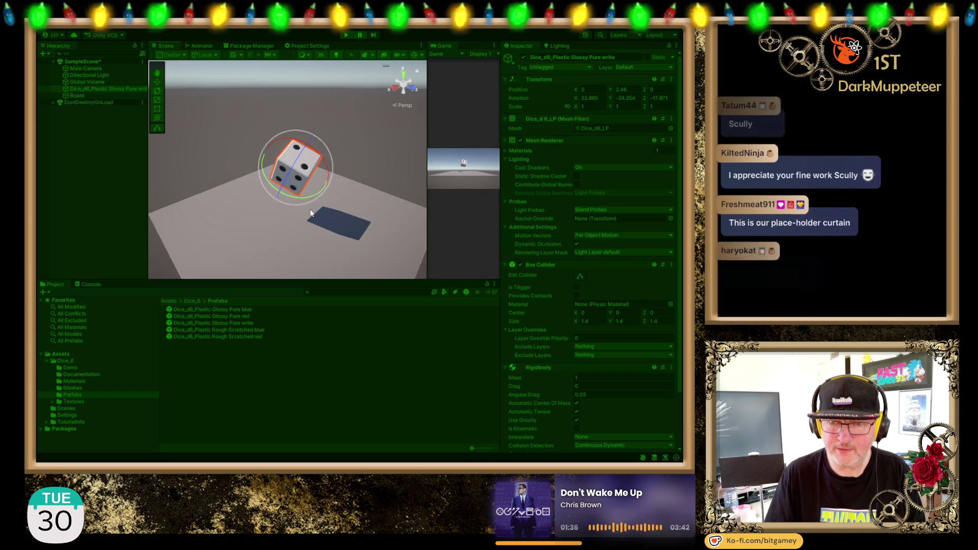
click(360, 36)
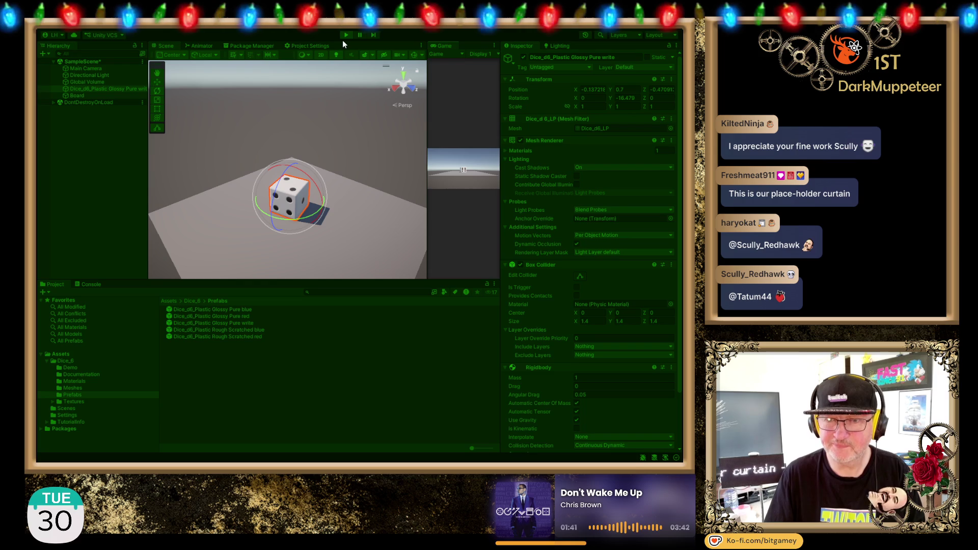
click(345, 35)
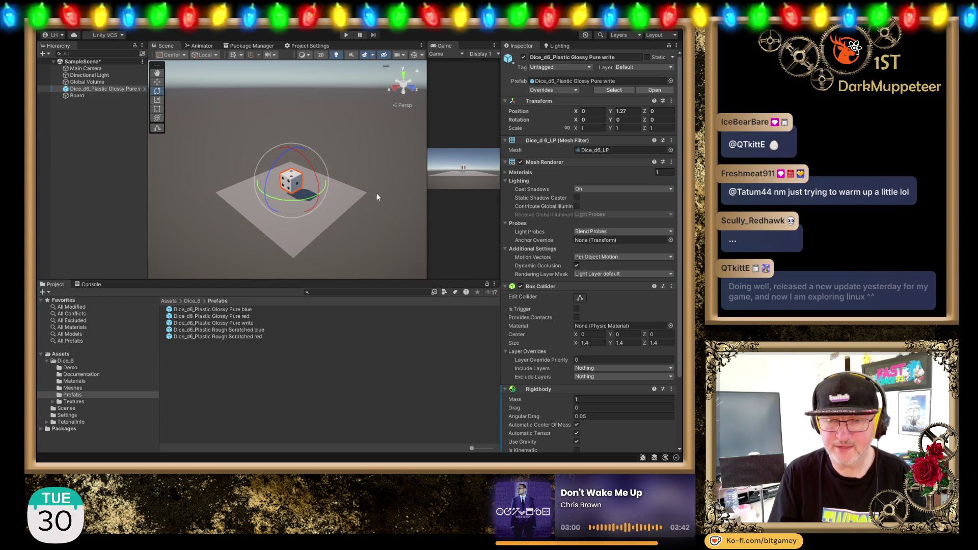
key(q)
mouse_move(251, 194)
mouse_down()
mouse_move(193, 136)
mouse_move(274, 148)
mouse_move(259, 151)
mouse_up()
scroll(258, 151, up, 2)
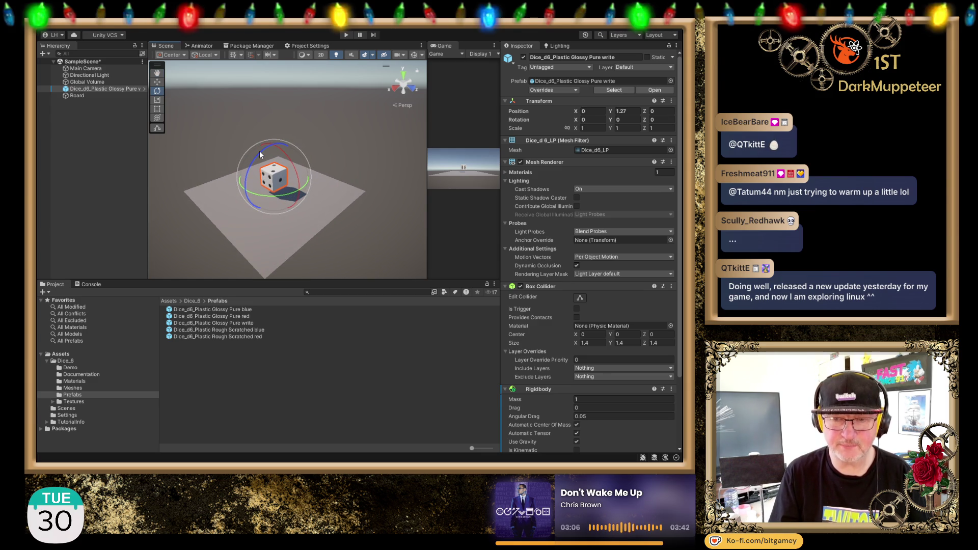
scroll(259, 150, down, 1)
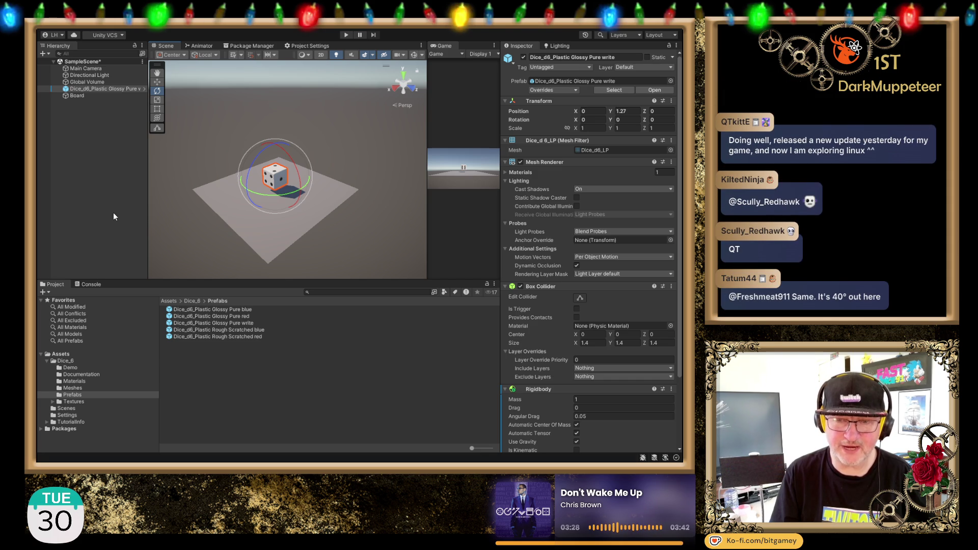
- Duplicate the Board plane and rename the copy 'Wall 1'
click(231, 220)
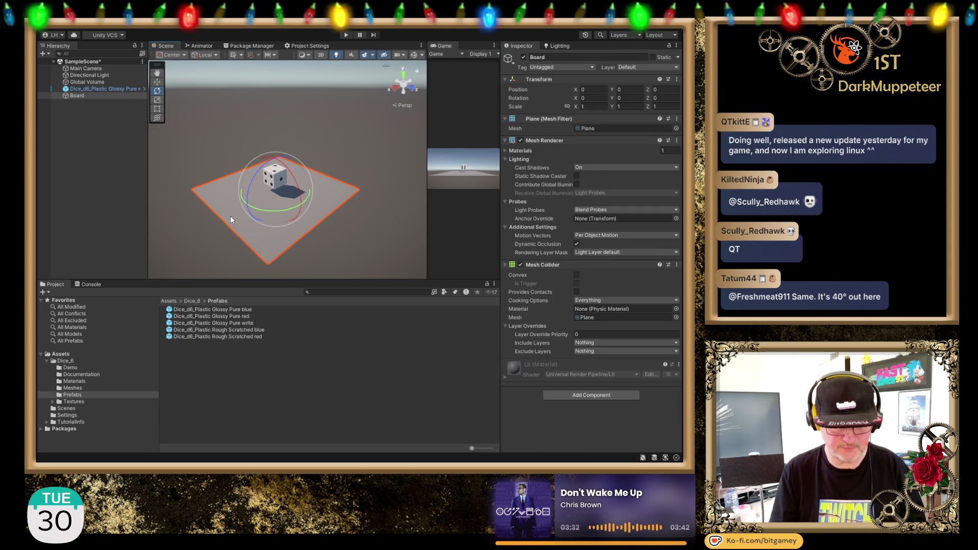
key(ctrl+d)
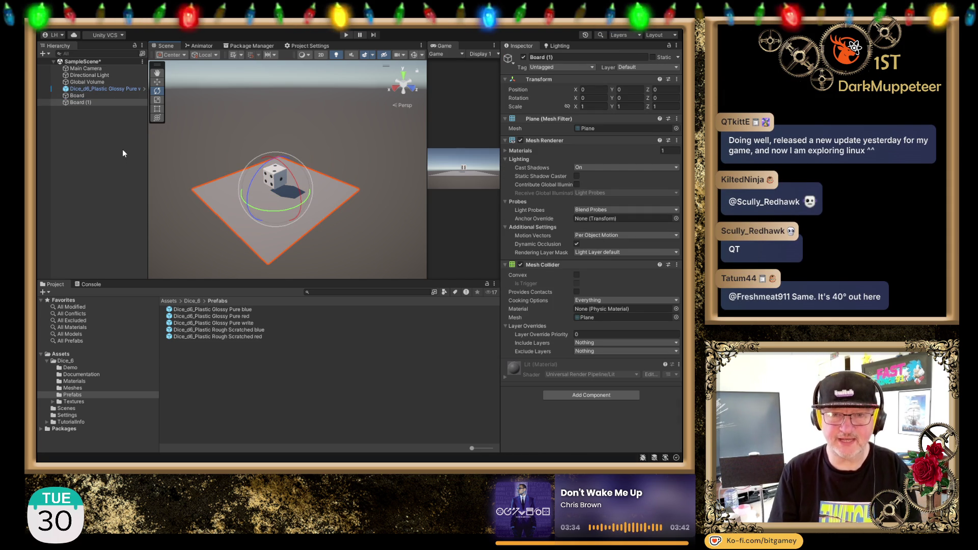
click(86, 102)
text(Wall 1)
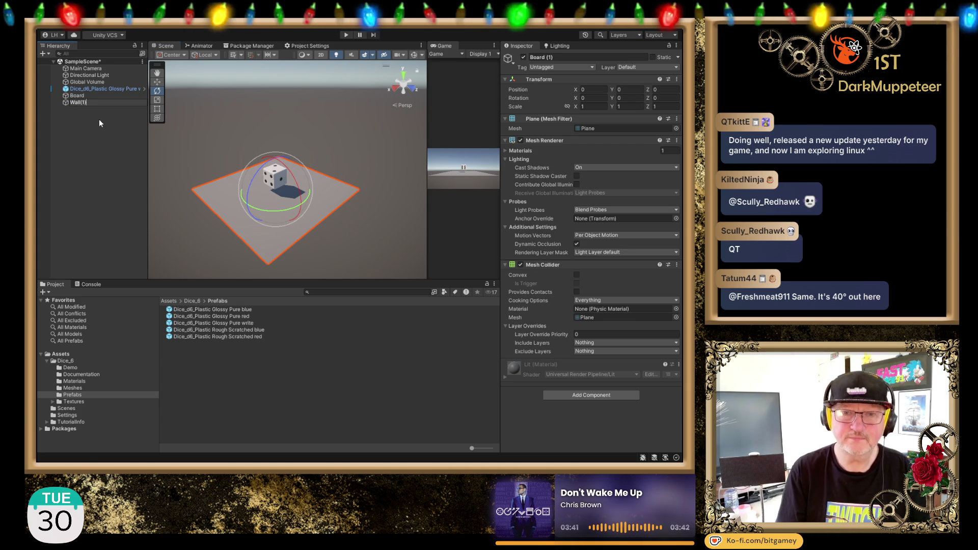
key(Return)
key(ctrl+d)
key(Delete)
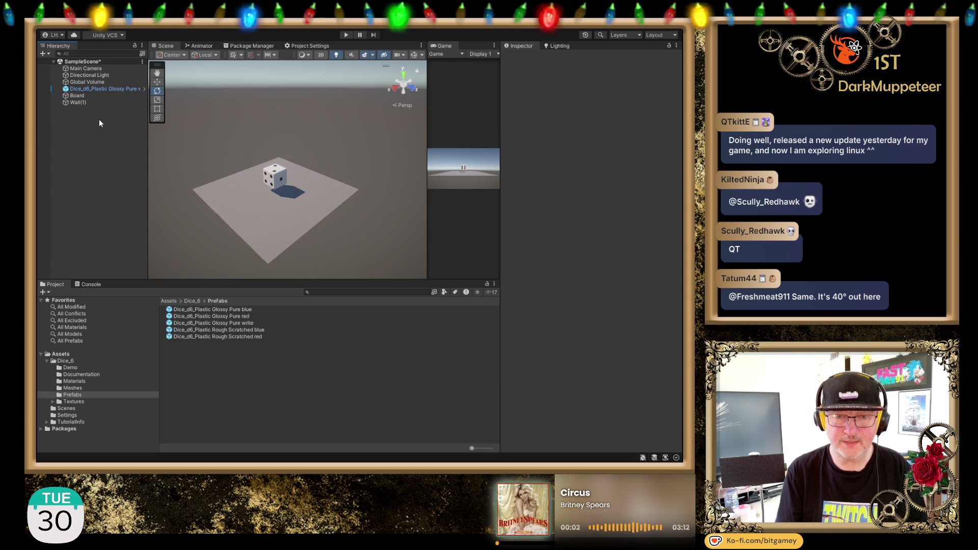
click(76, 102)
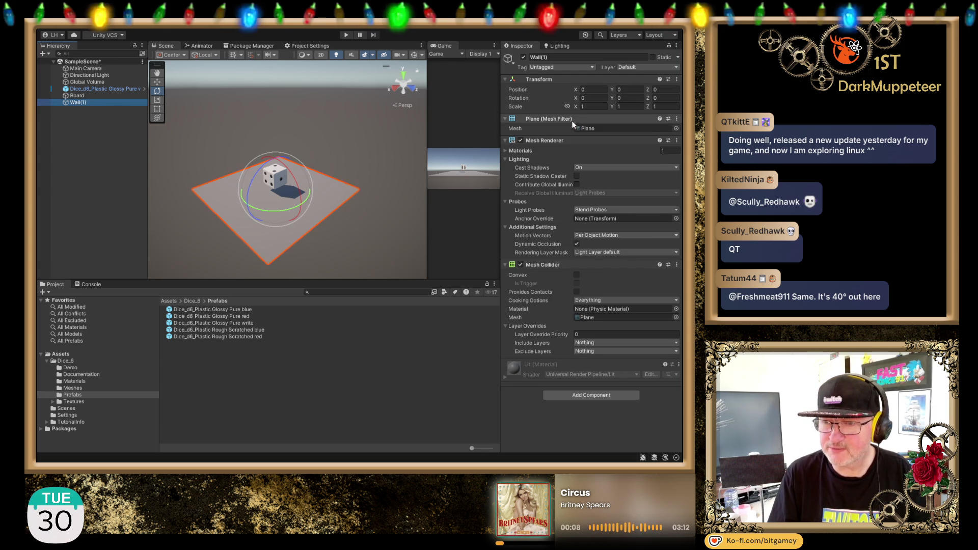
- Stretch Wall(1) to a Y scale of 3.09
click(618, 106)
key(Return)
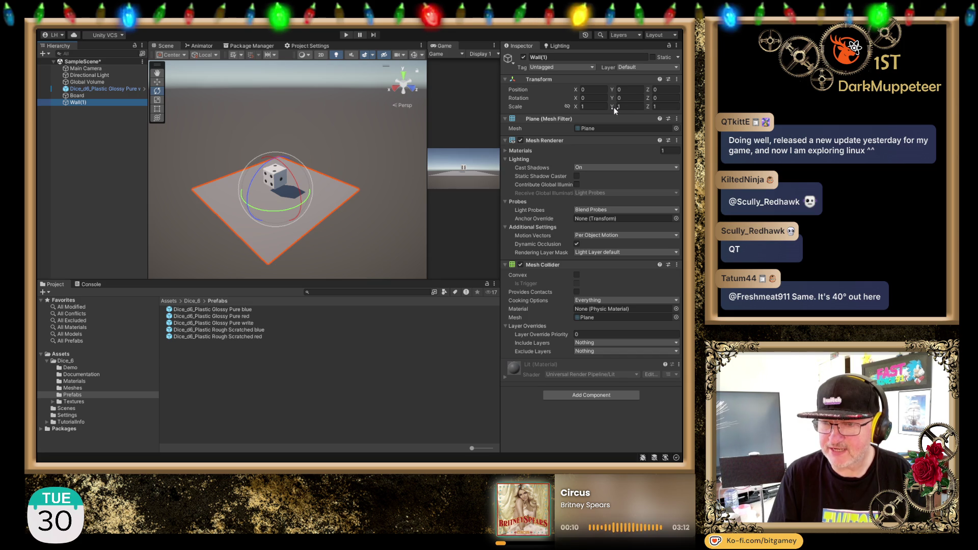
drag(215, 132, 249, 182)
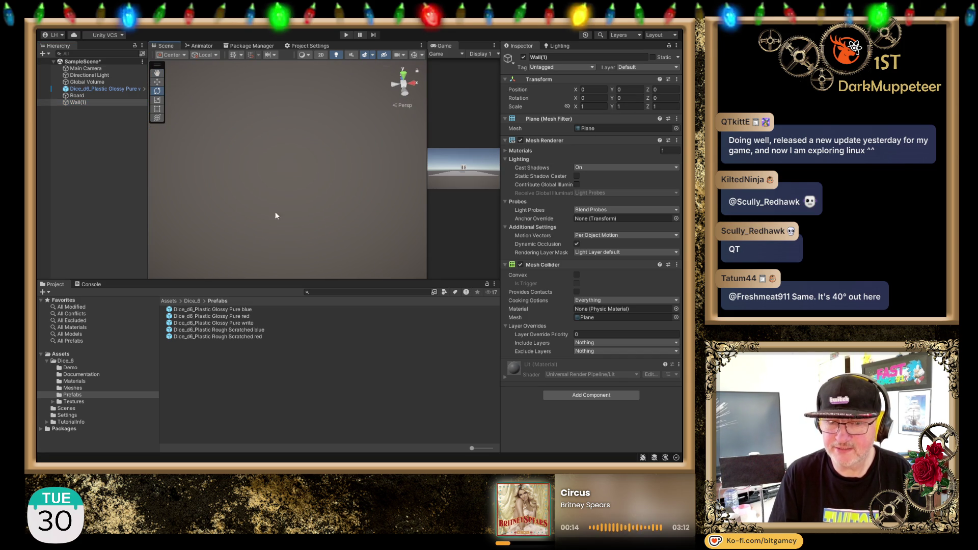
key(f)
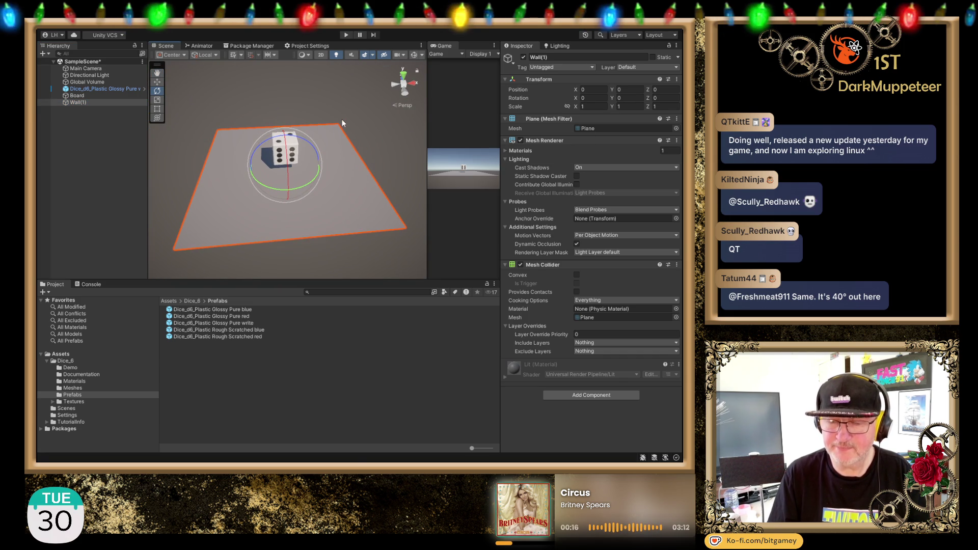
click(85, 102)
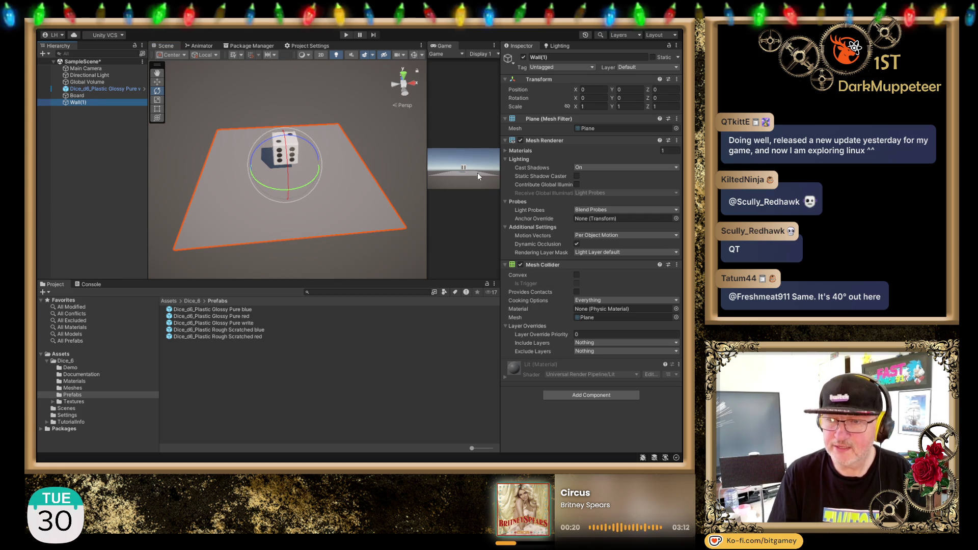
drag(613, 108, 617, 110)
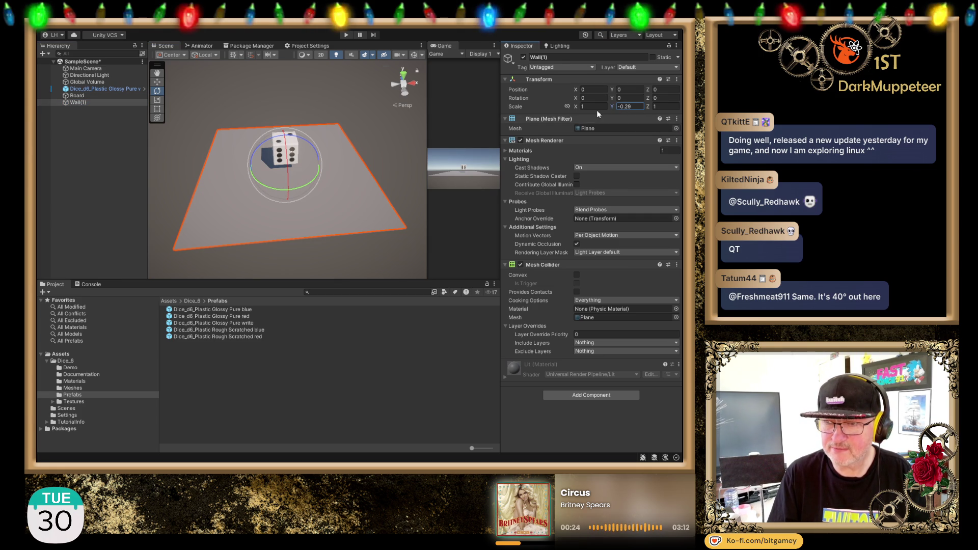
drag(648, 118, 644, 118)
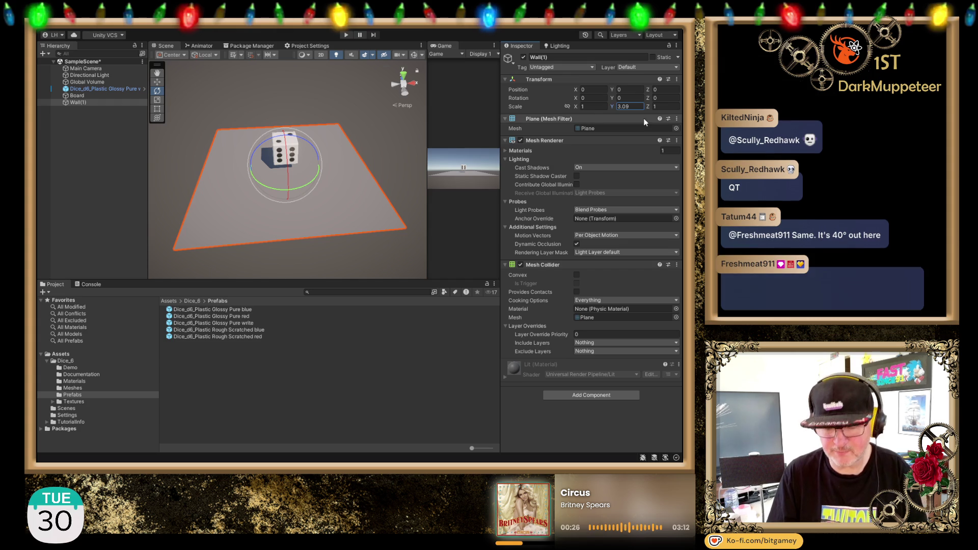
- Delete Wall(1) and add a cube, then undo both to restore the wall
click(77, 103)
key(Delete)
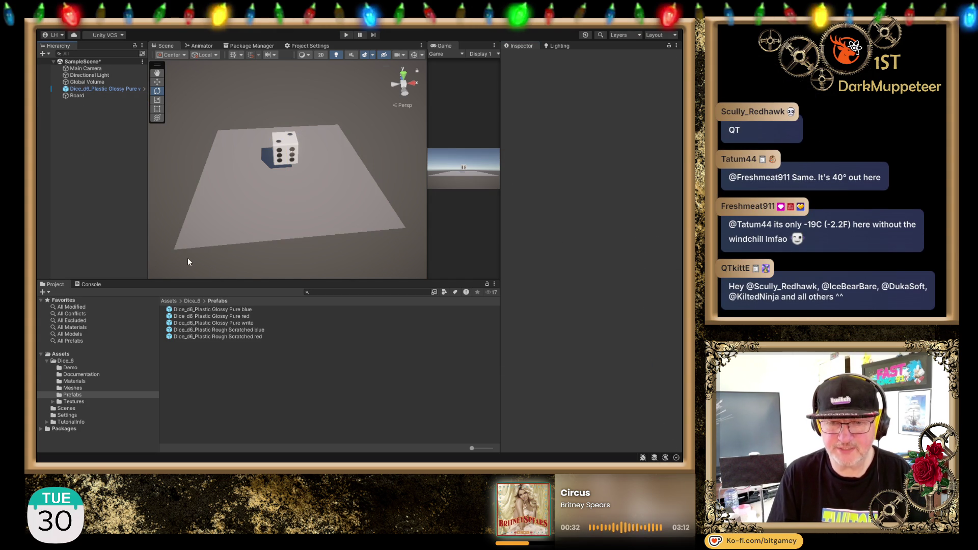
key(ctrl+shift+c)
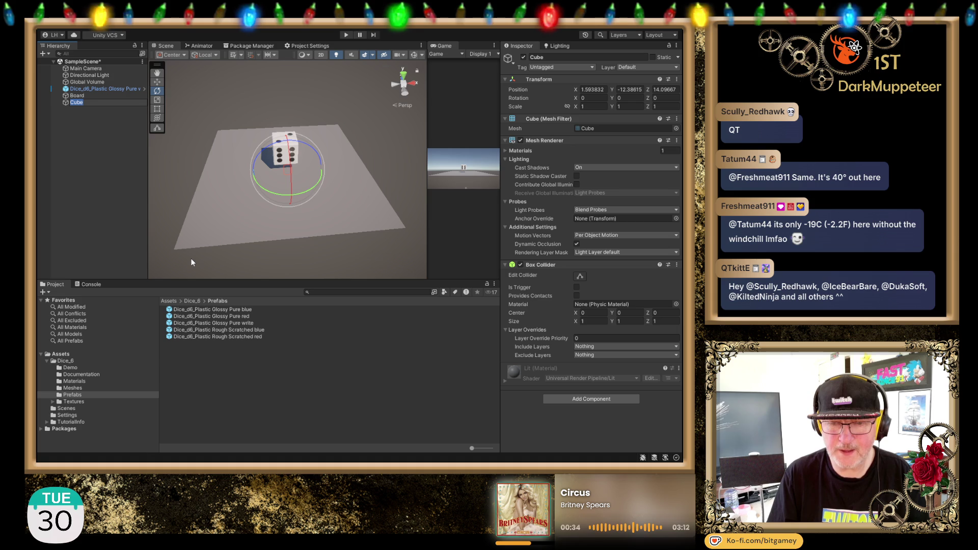
key(ctrl+z)
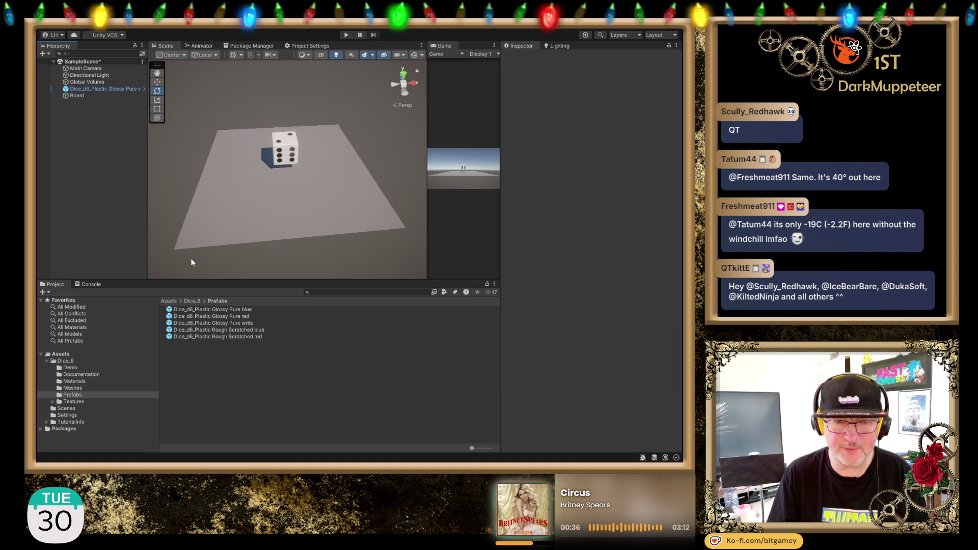
key(ctrl+z)
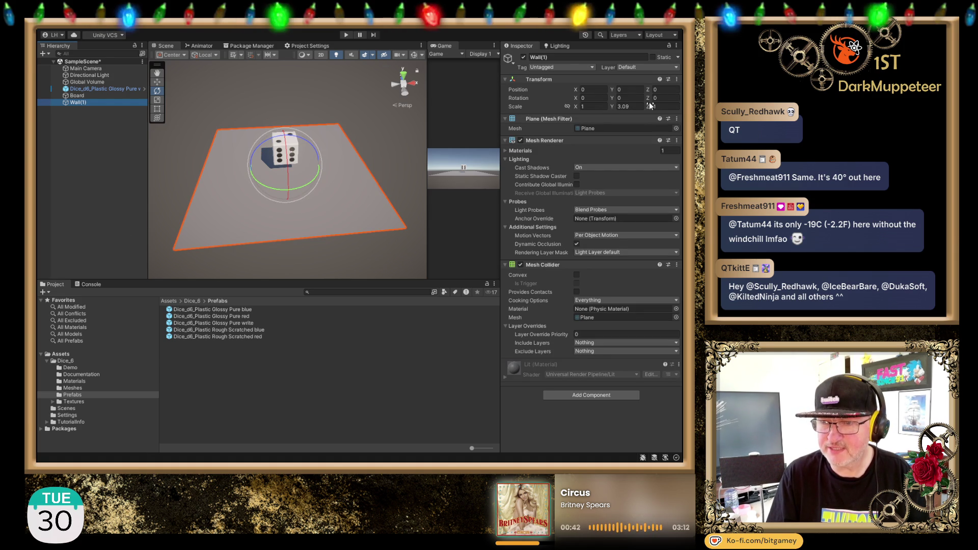
- Rotate Wall(1) to -90 on Z and slide it to the Board's left edge
drag(649, 101, 564, 105)
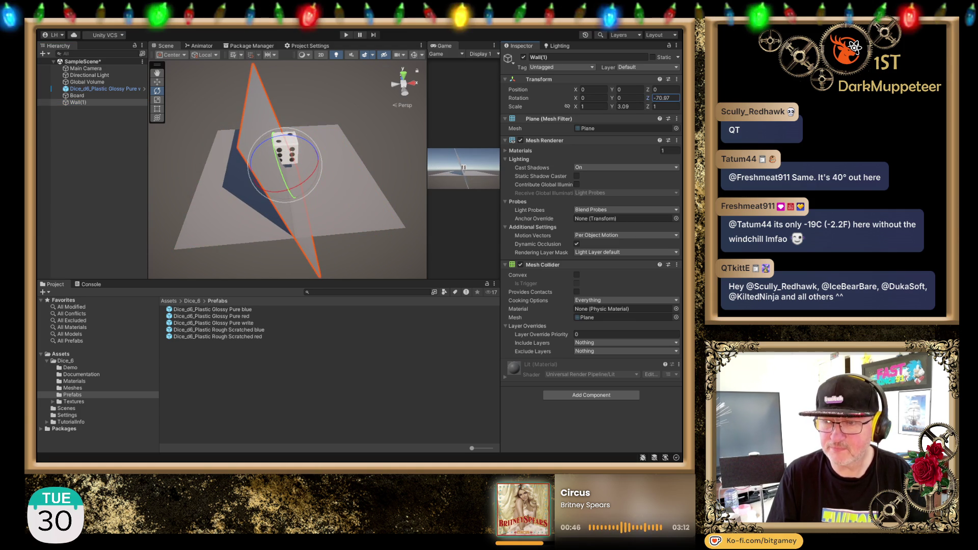
click(663, 98)
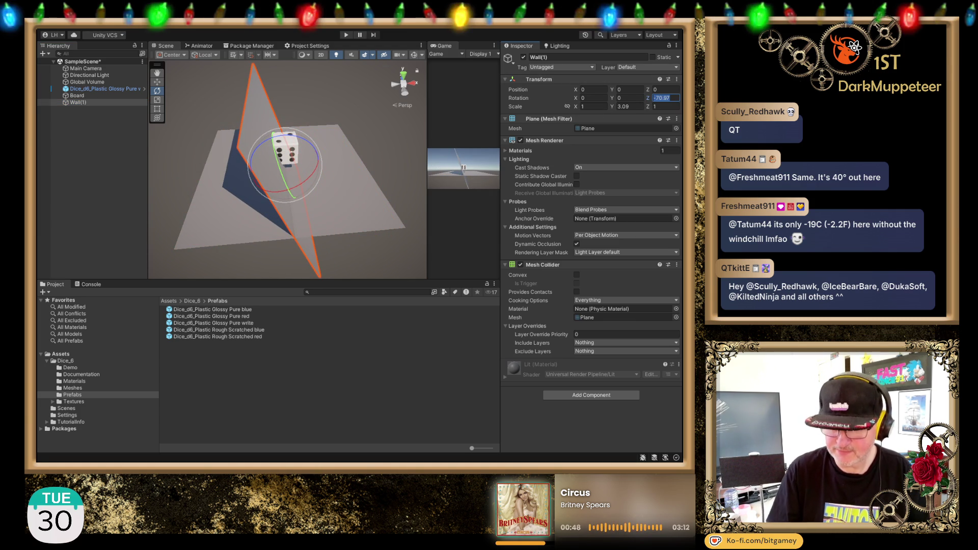
text(-90)
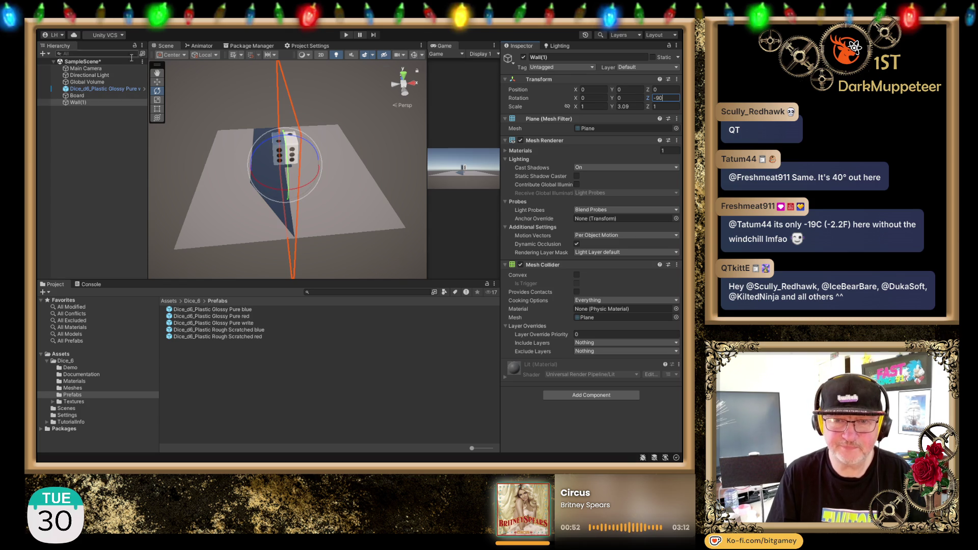
click(157, 82)
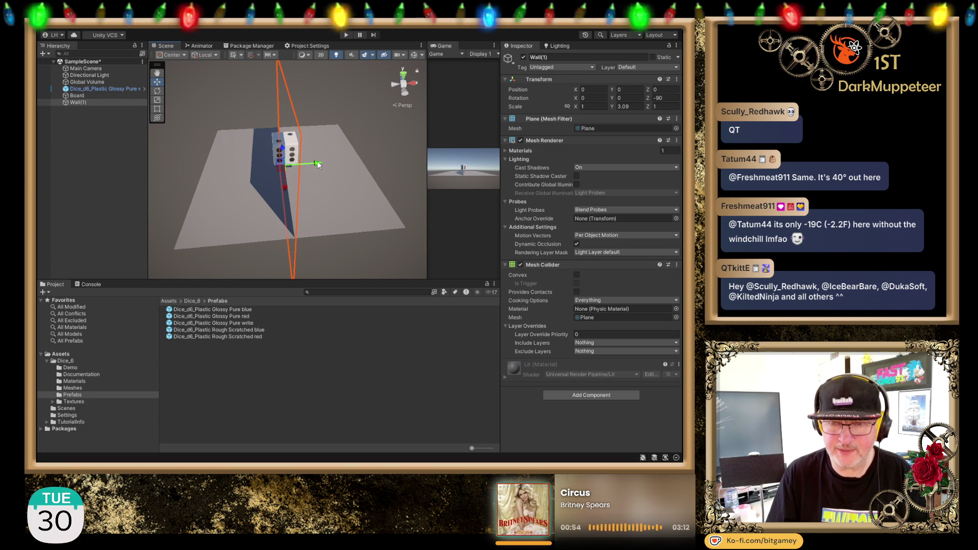
drag(318, 163, 233, 169)
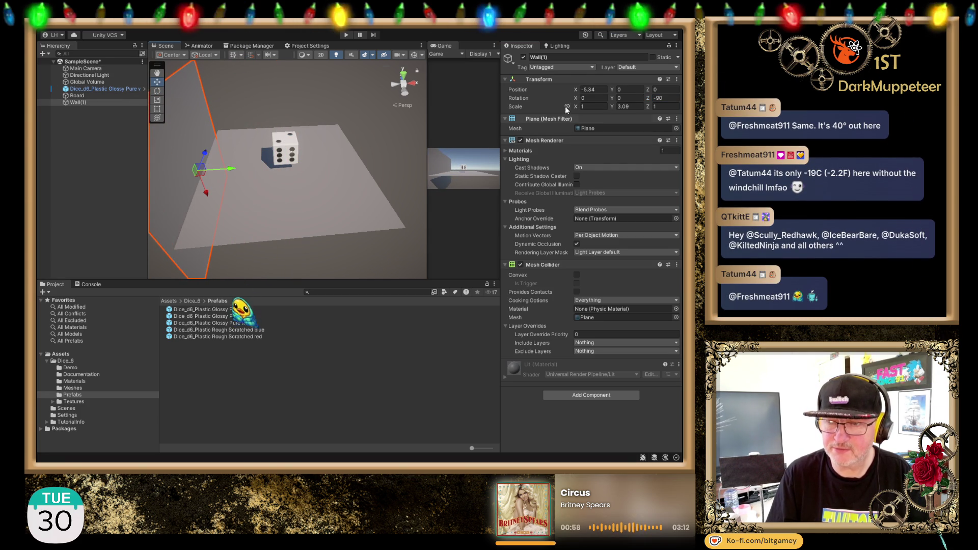
- Set Wall(1)'s Position X to -5 and orbit the view to check its placement
click(594, 89)
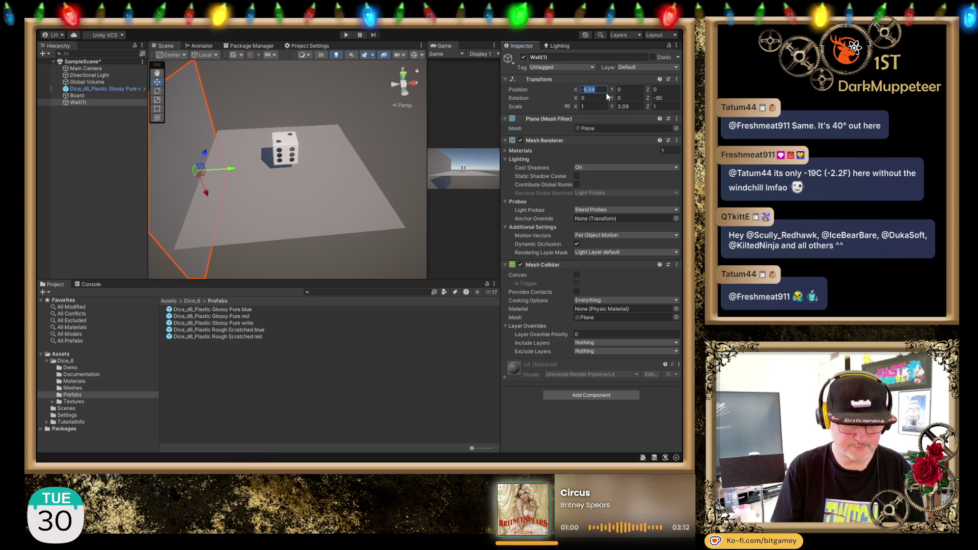
text(-5)
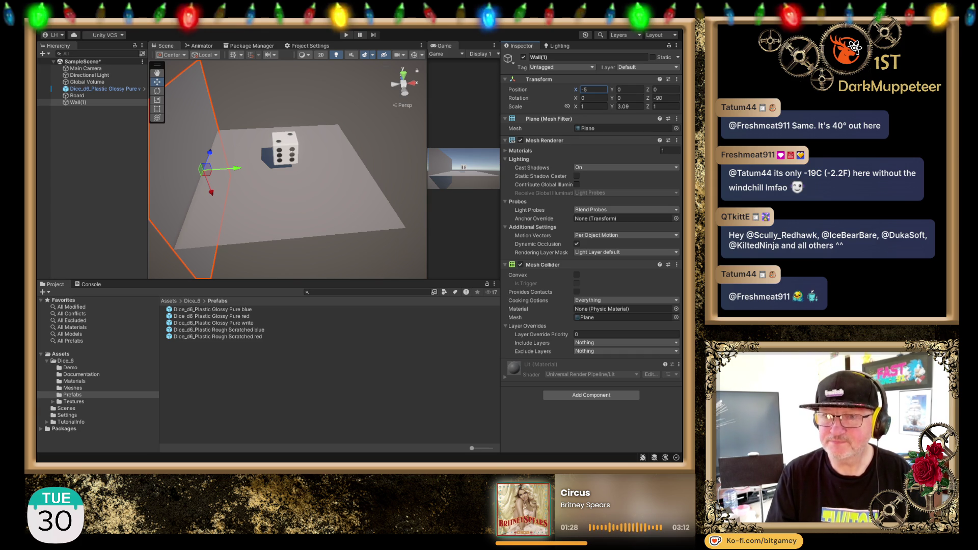
key(Return)
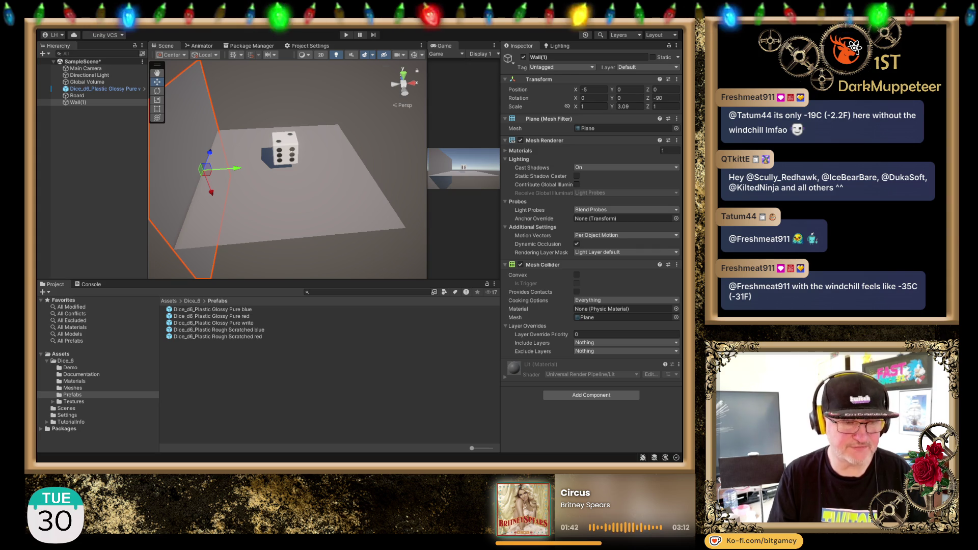
mouse_move(250, 168)
mouse_down()
mouse_move(343, 122)
mouse_move(262, 153)
mouse_move(292, 212)
mouse_move(320, 176)
mouse_move(321, 150)
mouse_move(317, 161)
mouse_move(360, 143)
mouse_up()
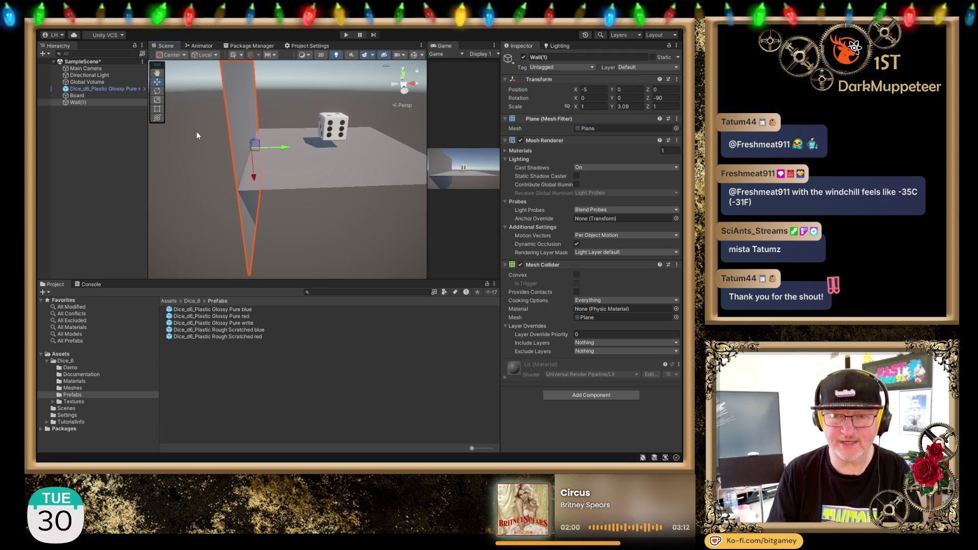
click(74, 103)
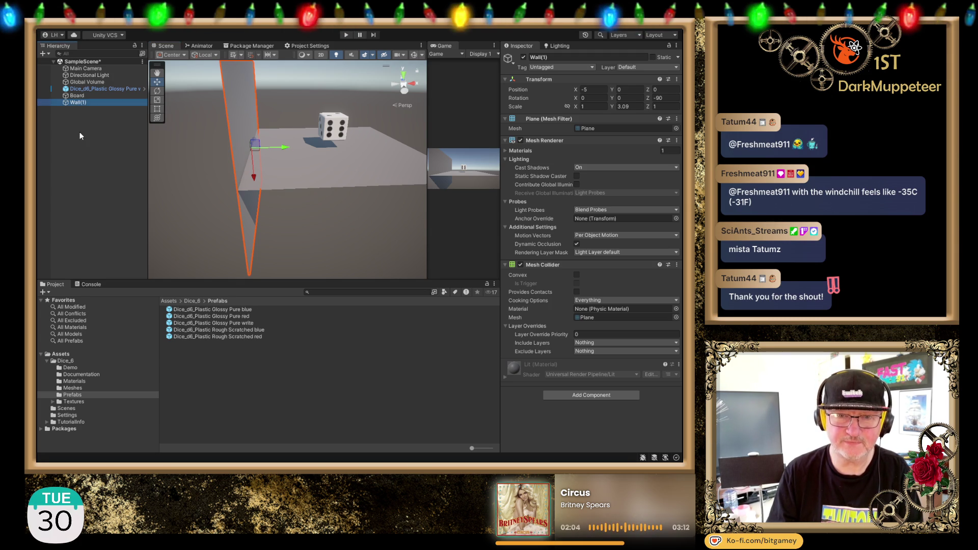
- Delete the Wall(1) plane, reset the cube's position, and set its X to -5
key(Delete)
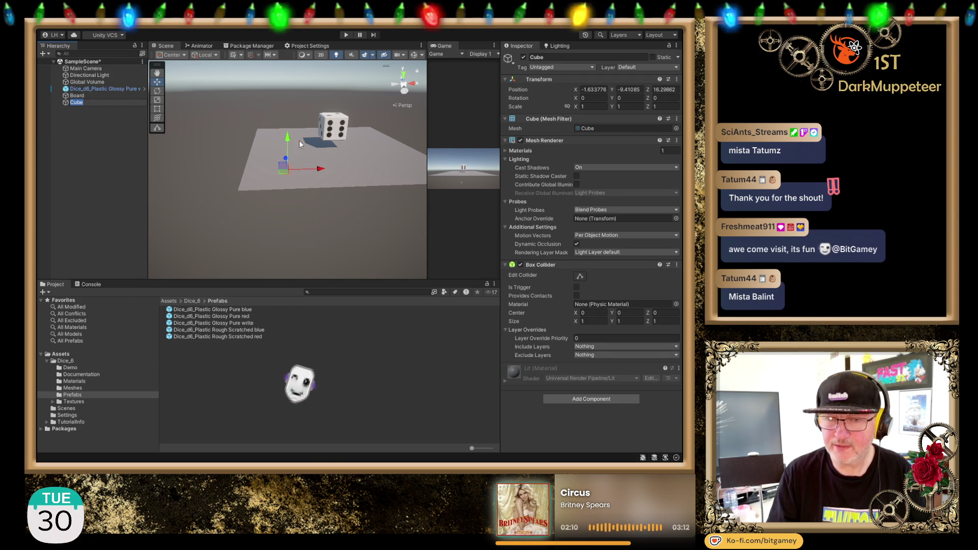
click(677, 81)
click(685, 88)
click(594, 90)
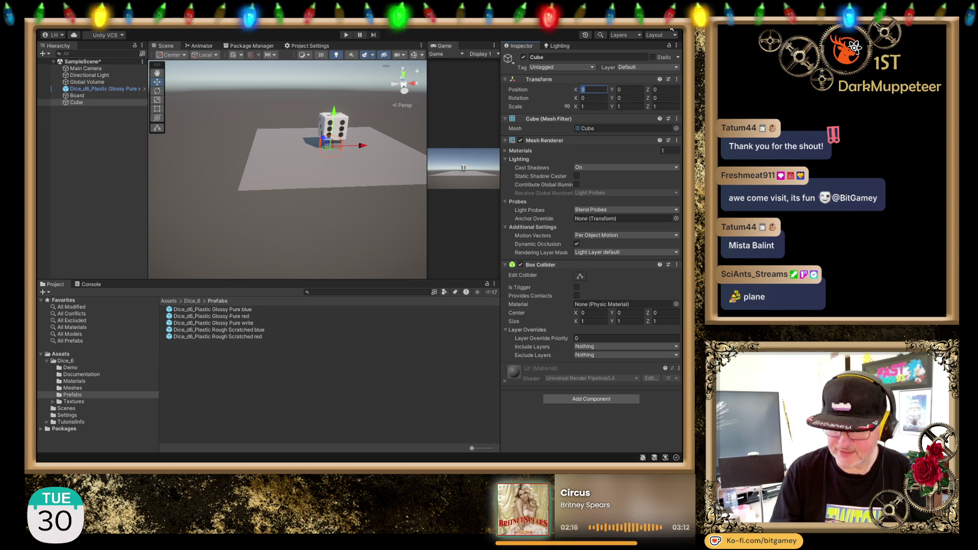
text(-5)
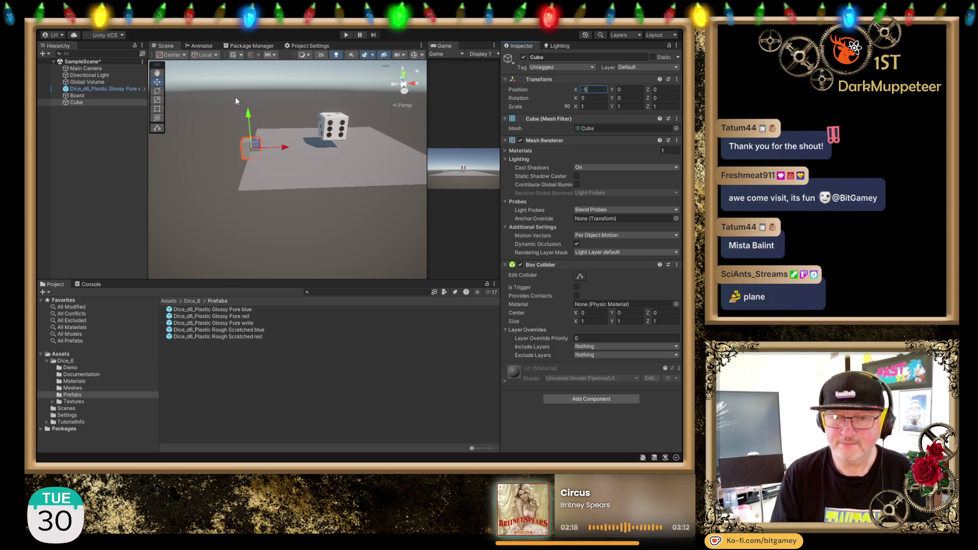
- Stretch the cube into a tall pillar with a Y scale of 15
drag(615, 107, 653, 107)
mouse_move(283, 199)
mouse_down()
mouse_move(297, 138)
mouse_move(369, 216)
mouse_move(333, 201)
mouse_move(292, 120)
mouse_move(352, 155)
mouse_move(338, 179)
mouse_move(338, 169)
mouse_up()
drag(282, 135, 279, 47)
scroll(332, 143, down, 5)
click(628, 106)
text(15)
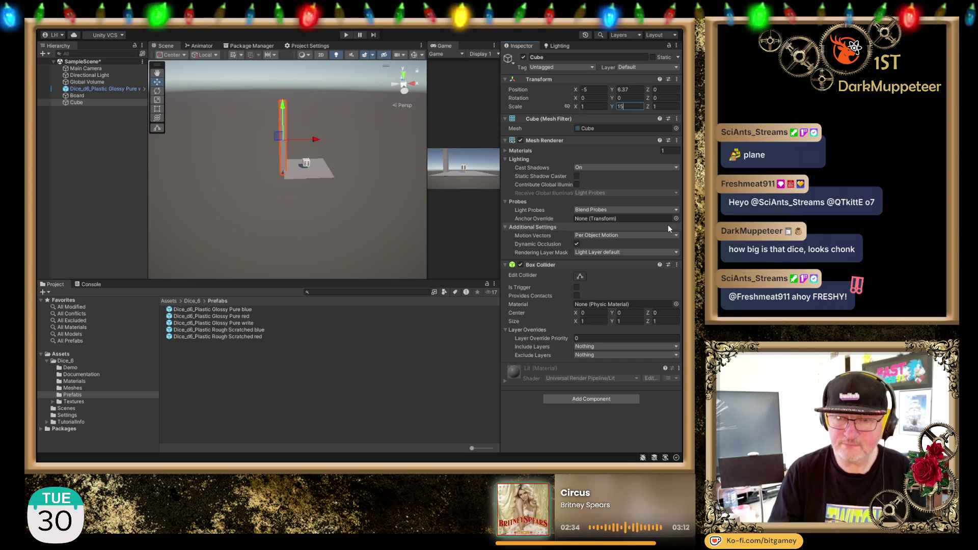
- Raise the pillar's Y position to about 7.5 so it sits above the board
text(5)
double_click(640, 89)
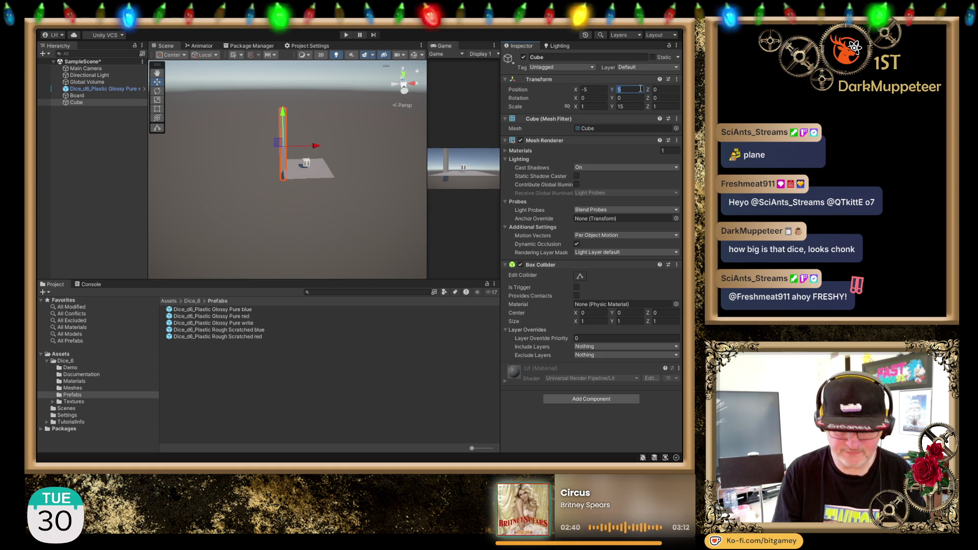
text(6)
key(Return)
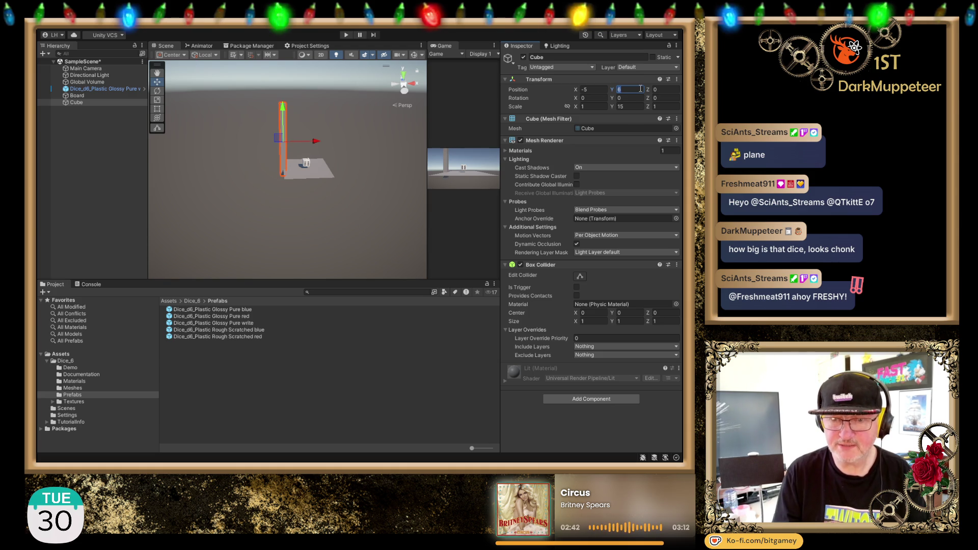
scroll(282, 148, up, 5)
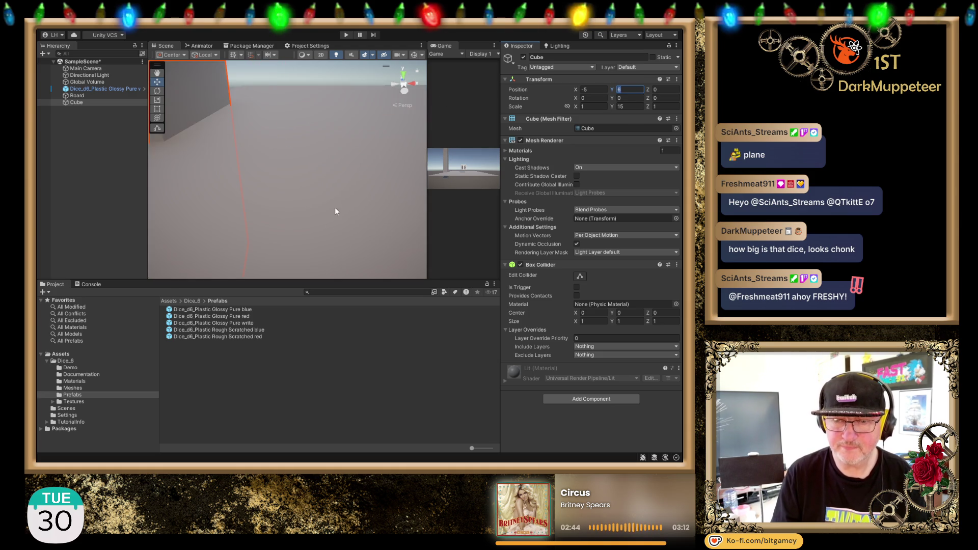
scroll(331, 218, down, 3)
scroll(350, 167, up, 4)
scroll(350, 167, down, 4)
drag(335, 198, 349, 199)
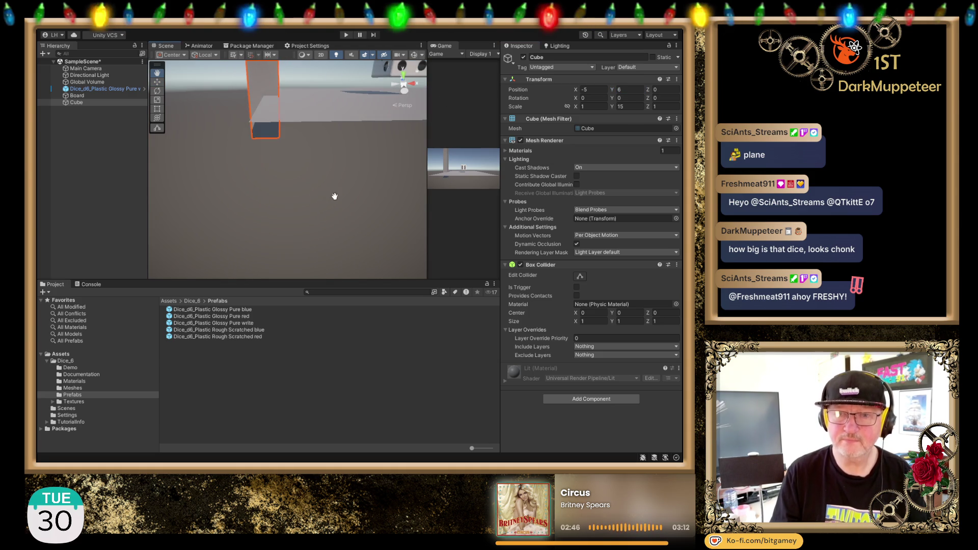
click(620, 90)
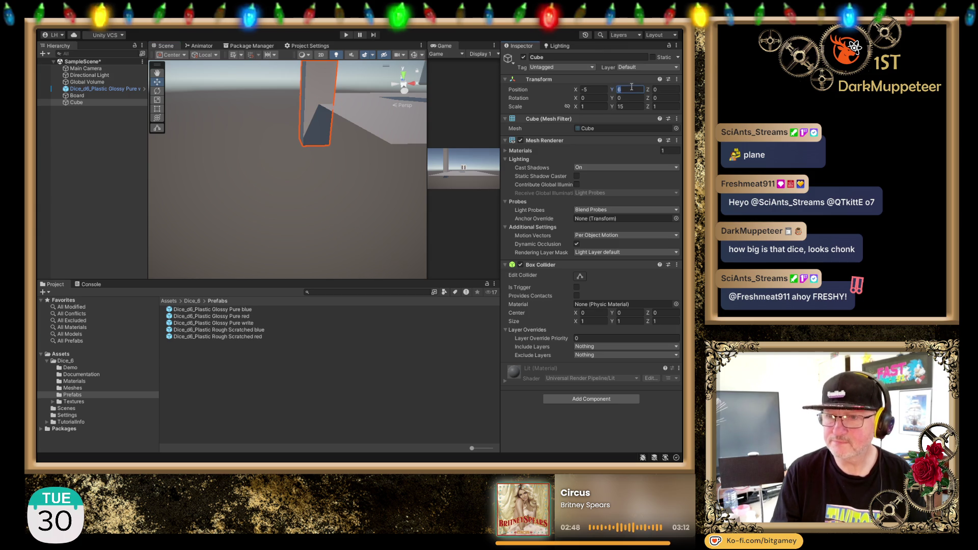
drag(614, 87, 634, 89)
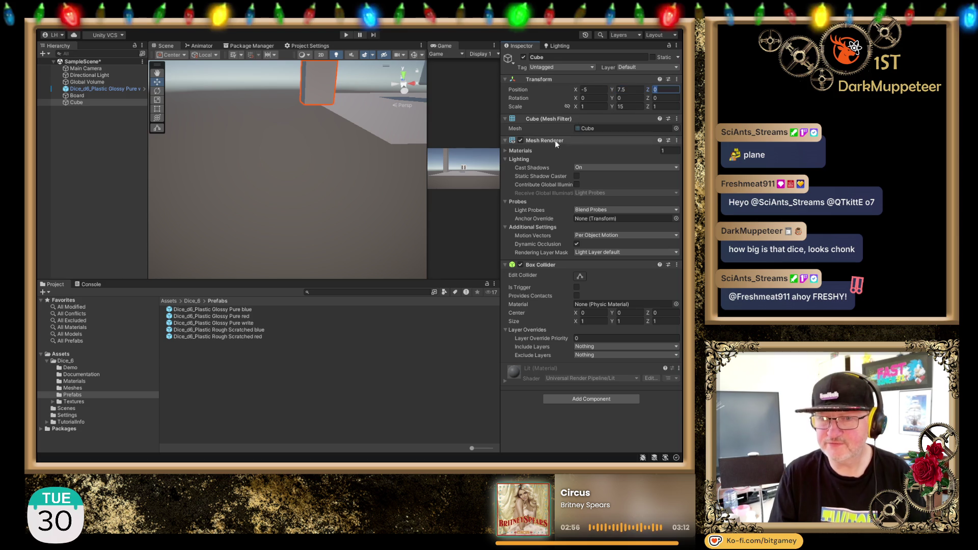
mouse_move(322, 119)
mouse_down()
mouse_move(296, 172)
mouse_move(325, 163)
mouse_move(255, 164)
mouse_move(264, 153)
mouse_move(312, 149)
mouse_up()
scroll(344, 153, down, 5)
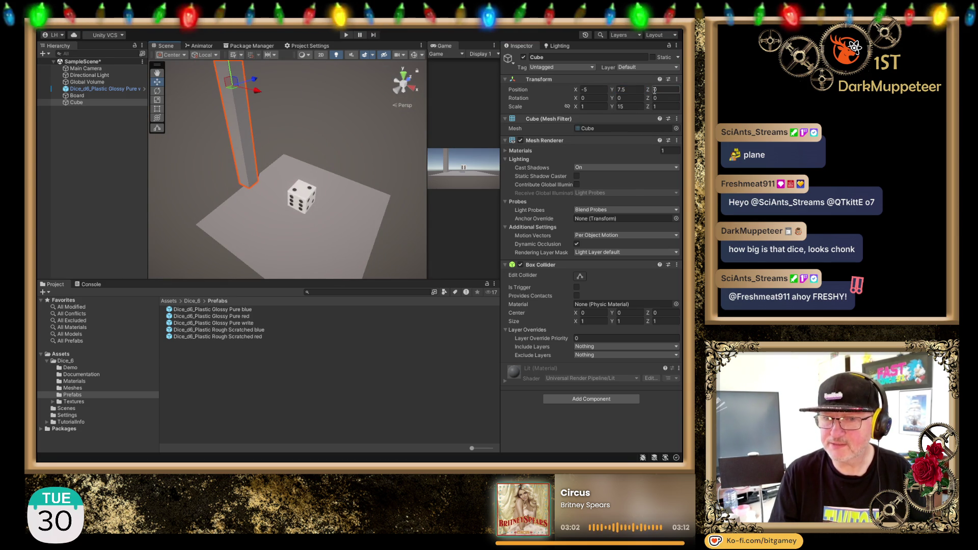
- Lengthen the pillar to a Z scale of 10, forming a long wall
click(665, 107)
text(3.78)
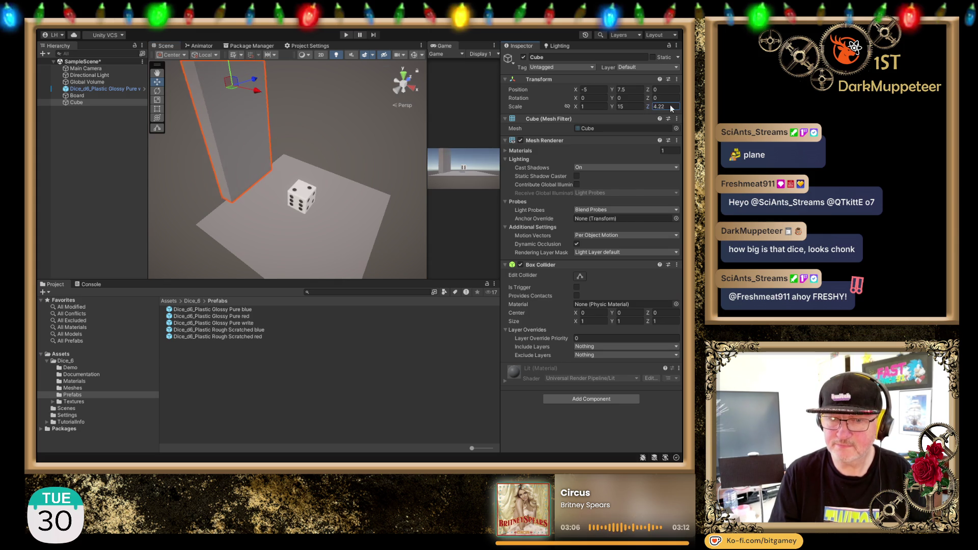
drag(669, 108, 701, 108)
double_click(665, 106)
text(10)
mouse_move(277, 165)
mouse_down()
mouse_move(348, 124)
mouse_move(289, 165)
mouse_move(305, 152)
mouse_move(267, 160)
mouse_up()
- Thin the wall to an X scale of 0.5
key(f)
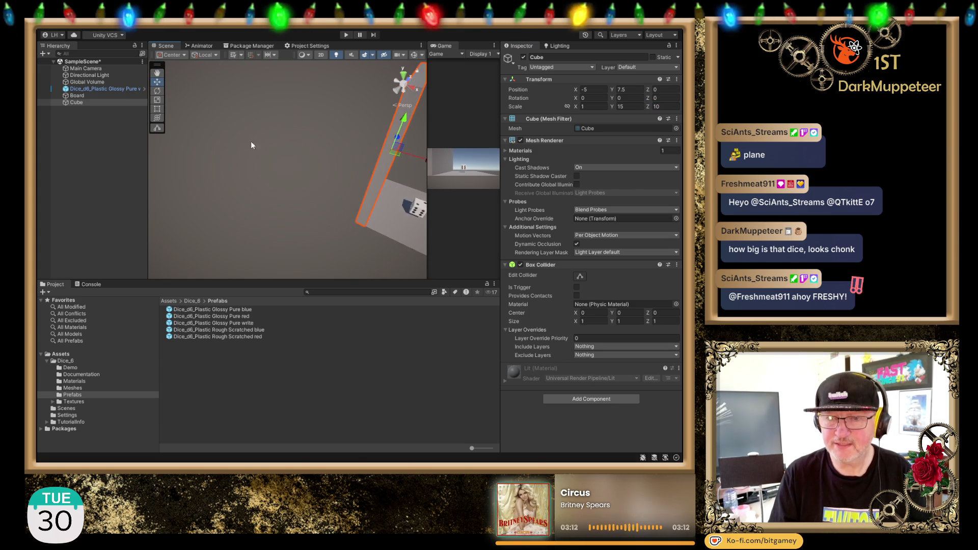
double_click(582, 106)
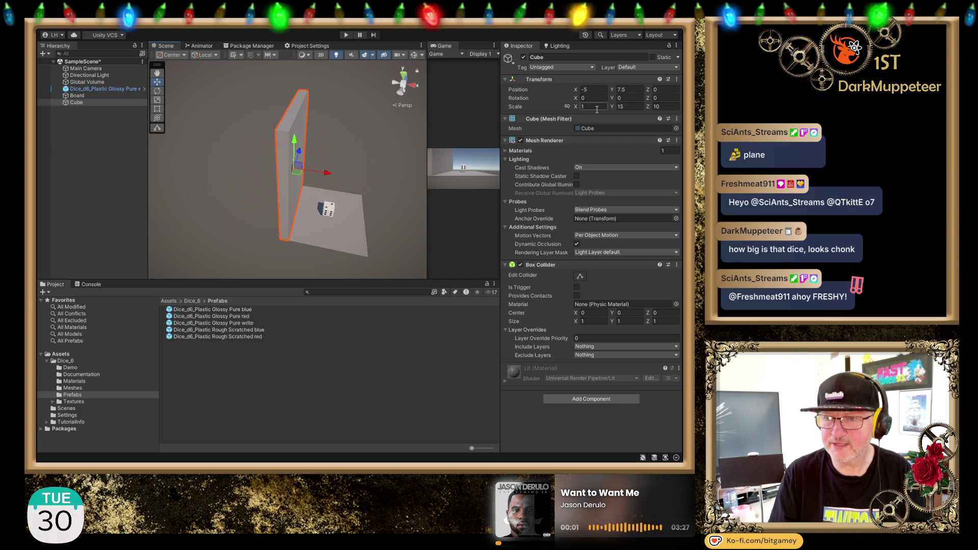
text(.5)
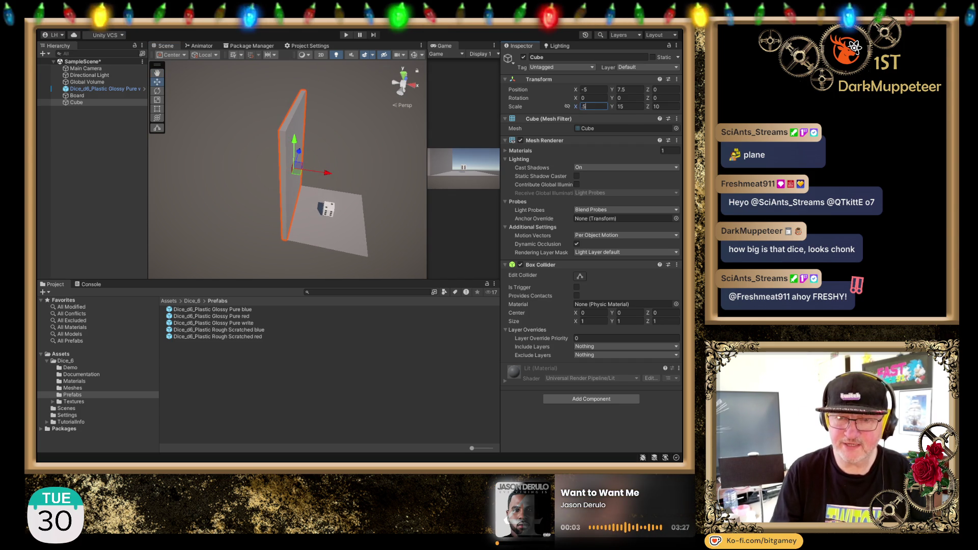
key(Return)
scroll(323, 159, up, 2)
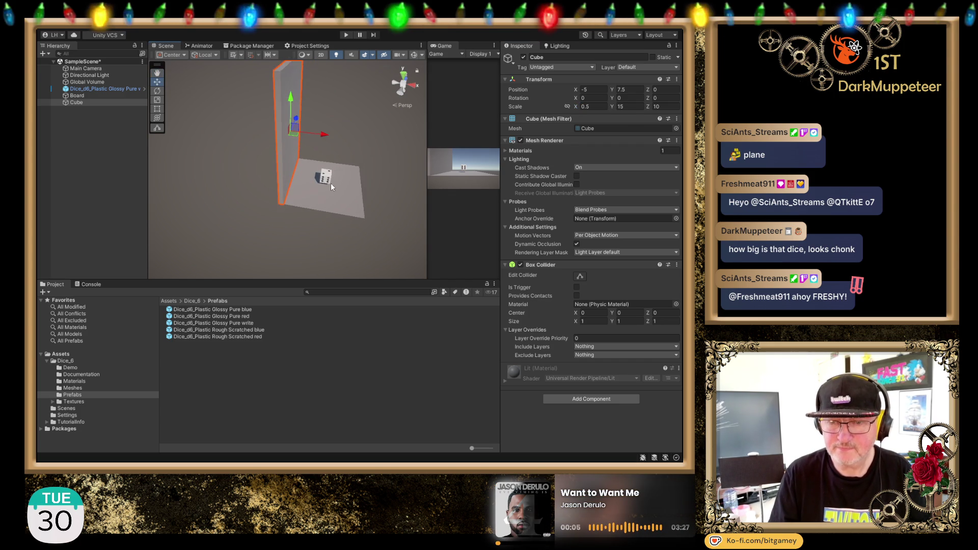
scroll(292, 162, down, 3)
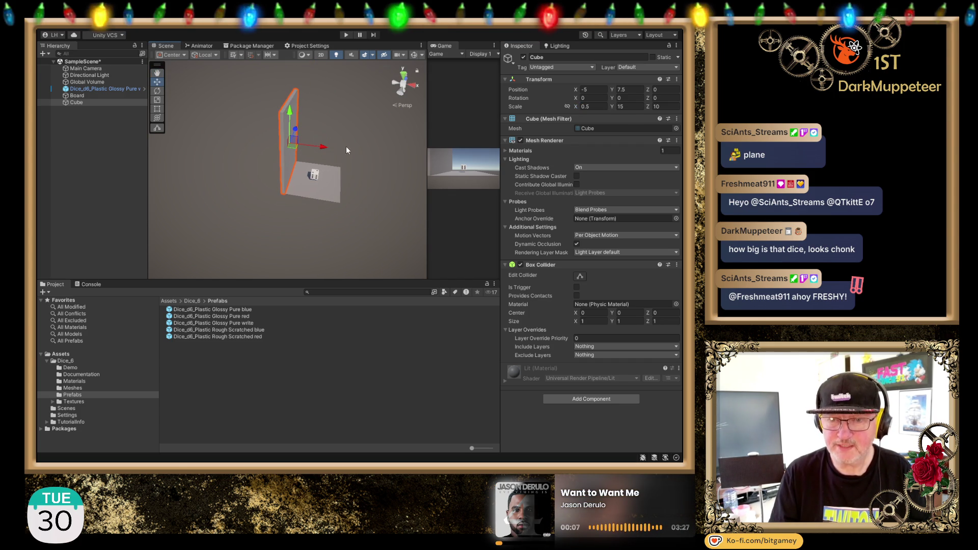
- Duplicate the wall as Cube (1) at X 5, then copy it again as Cube (2)
key(ctrl+d)
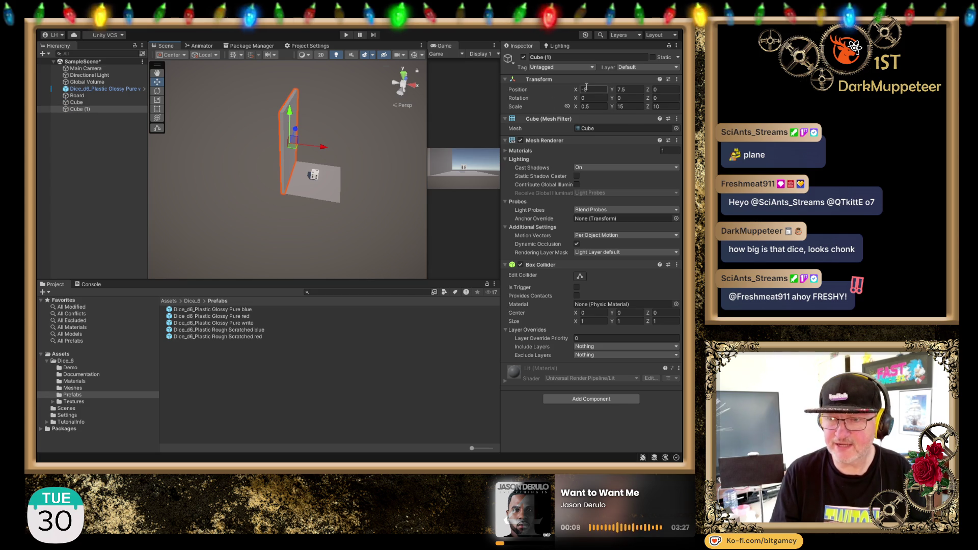
click(604, 89)
text(5)
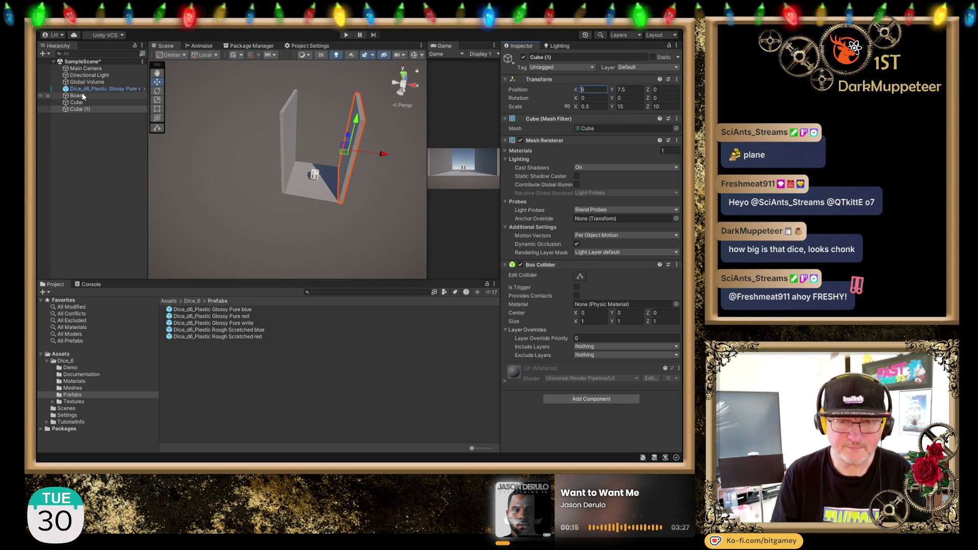
click(87, 109)
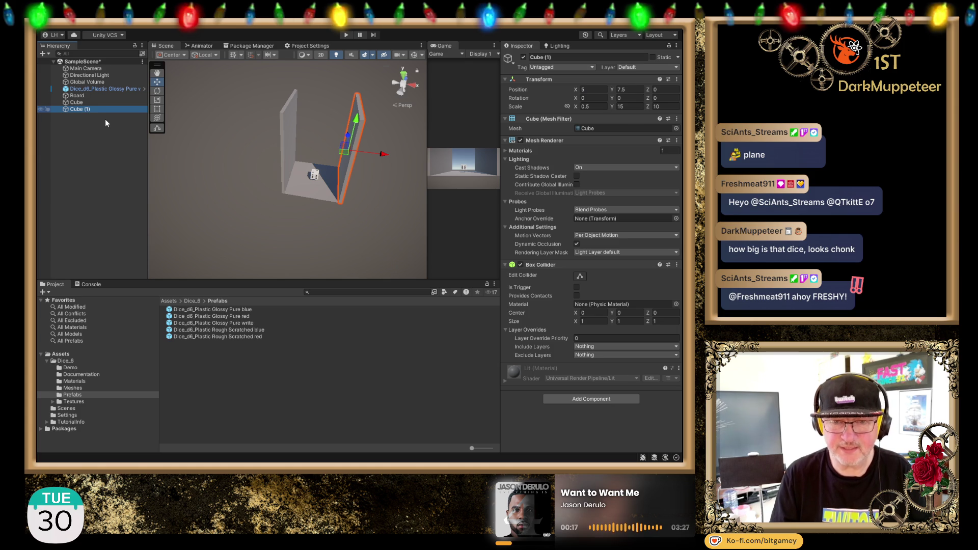
key(ctrl+d)
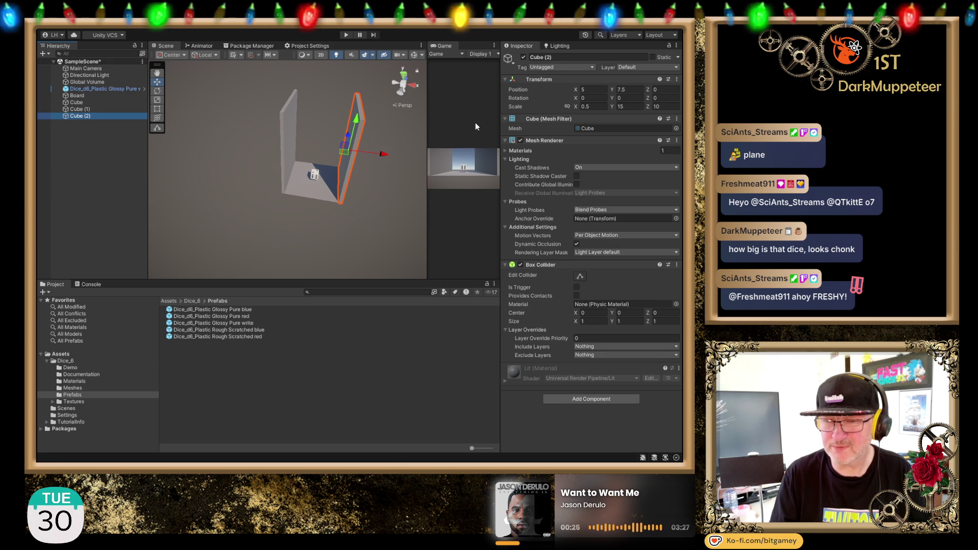
- Rotate Cube (2) 90° around Y and keep its X position at 0
click(635, 97)
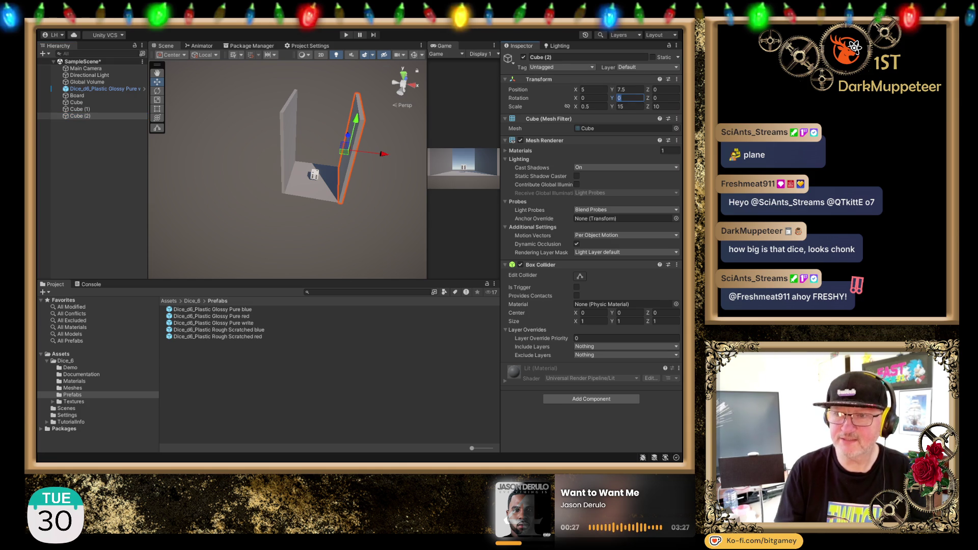
text(90)
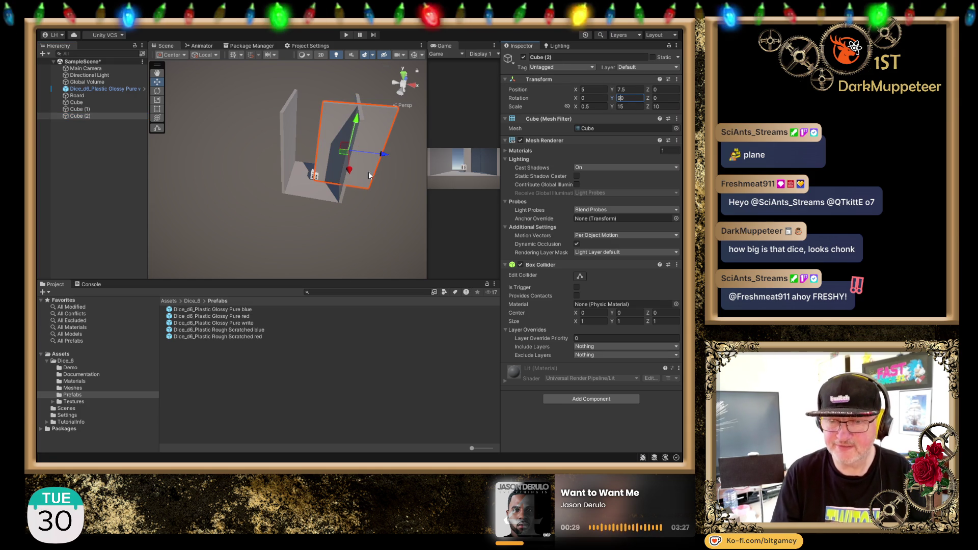
click(595, 90)
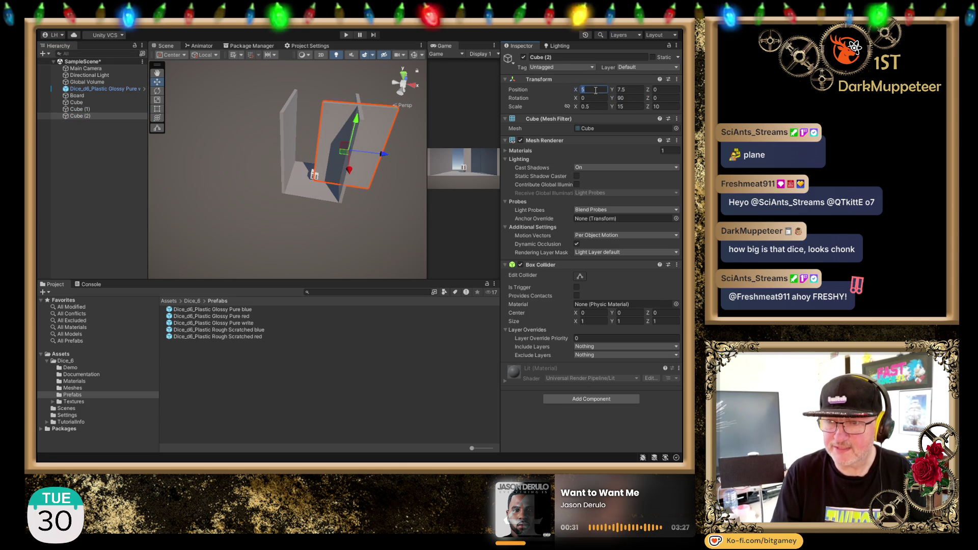
text(0)
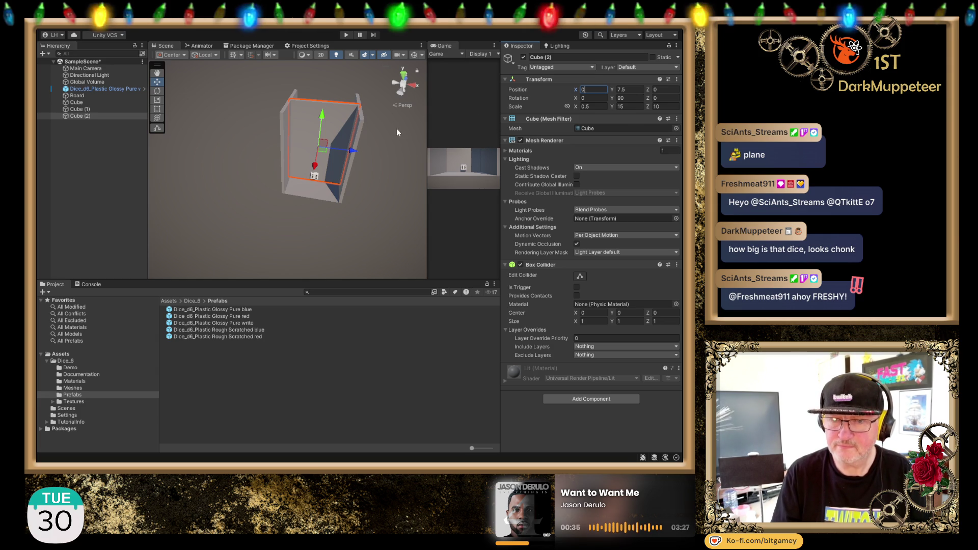
mouse_move(246, 204)
mouse_down()
mouse_move(262, 210)
mouse_move(210, 233)
mouse_move(323, 204)
mouse_move(265, 179)
mouse_move(327, 197)
mouse_up()
mouse_move(322, 105)
mouse_down()
mouse_move(320, 171)
mouse_move(319, 144)
mouse_up()
click(593, 107)
double_click(596, 107)
click(603, 90)
text(5)
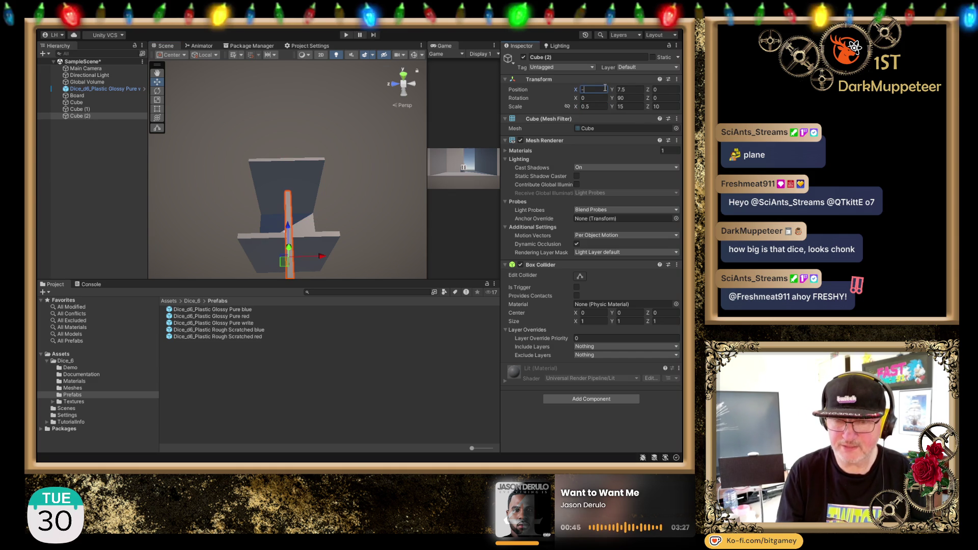
key(Escape)
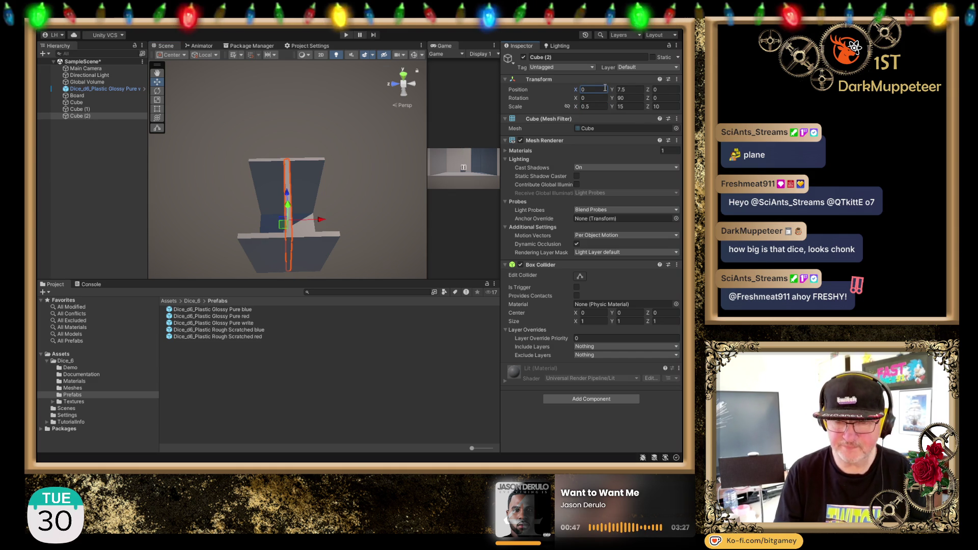
- Move Cube (2) to Z position 5 at the board's edge
drag(320, 220, 288, 221)
click(662, 89)
text(5)
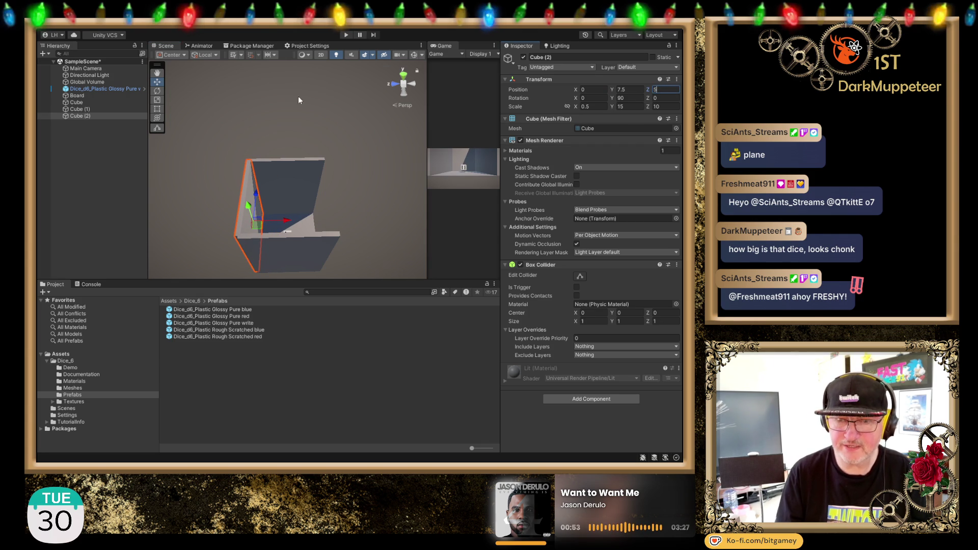
click(87, 116)
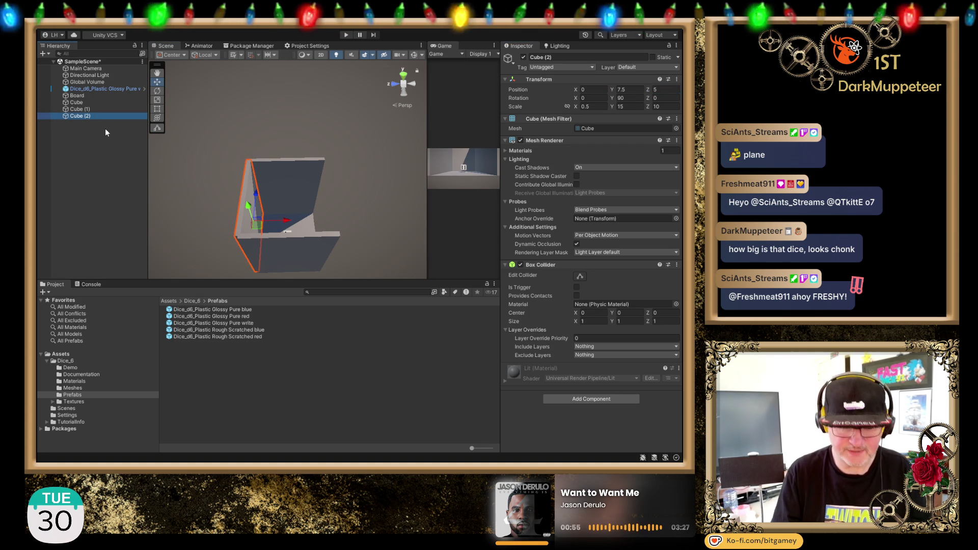
- Duplicate the wall into Cube (3) at Z -5, then select Cube to check the closed box
key(ctrl+d)
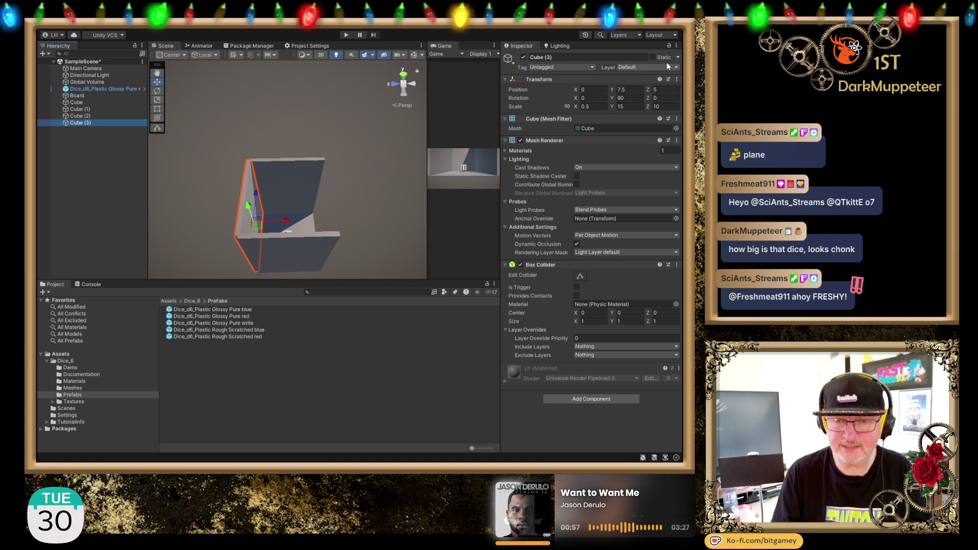
click(666, 90)
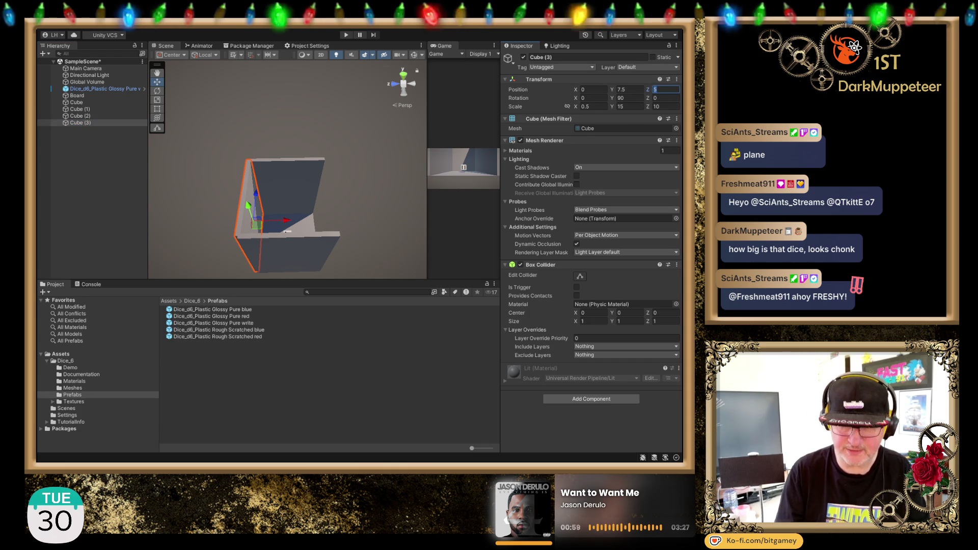
text(-5)
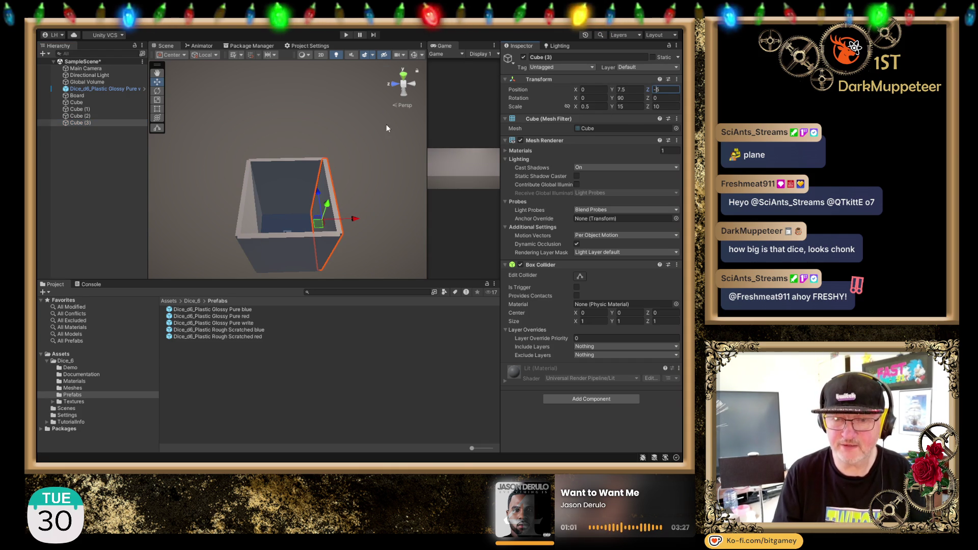
mouse_move(303, 195)
mouse_down()
mouse_move(306, 148)
mouse_move(351, 173)
mouse_up()
scroll(352, 173, up, 3)
scroll(352, 173, down, 5)
click(92, 103)
shift+click(98, 122)
- Rename the first cube, Cube, to Wall
click(92, 104)
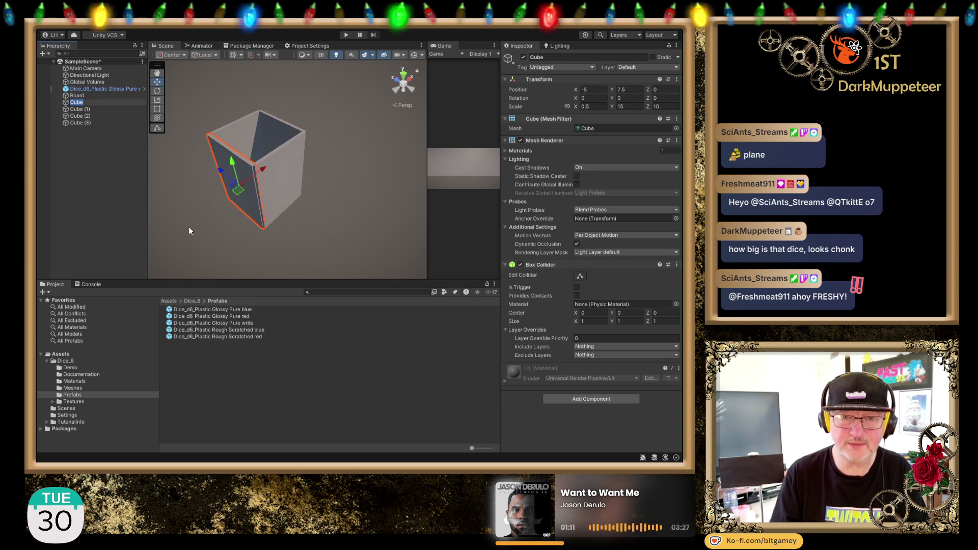
text(Wal)
key(Return)
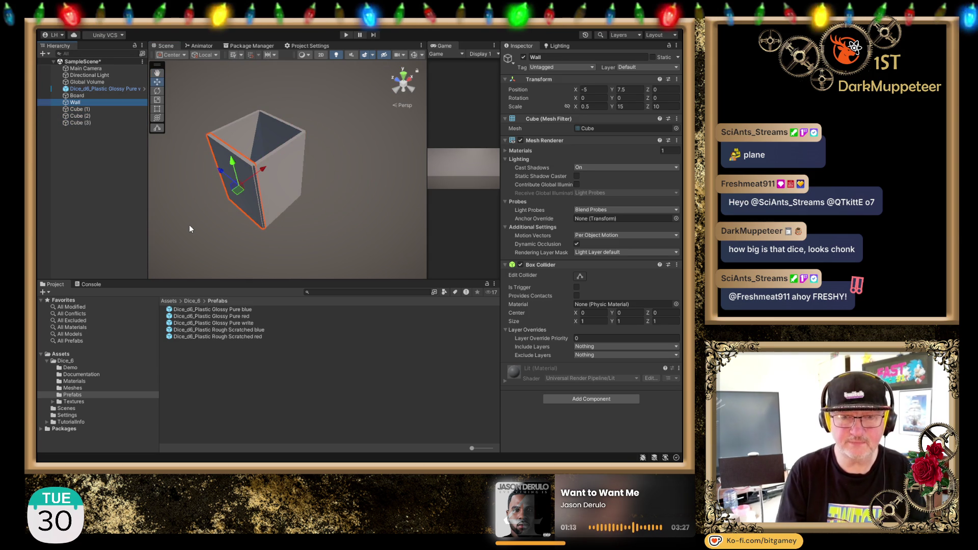
key(F2)
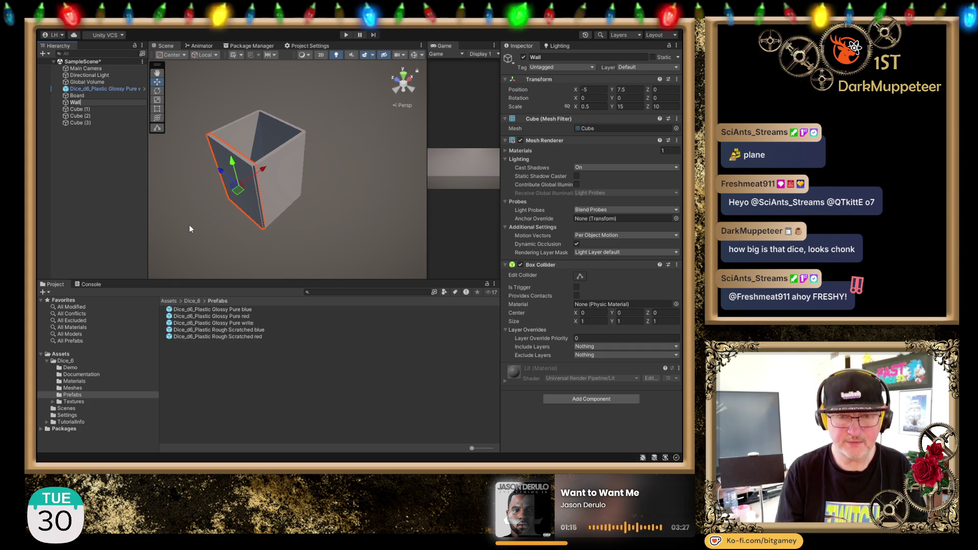
key(Return)
key(Down)
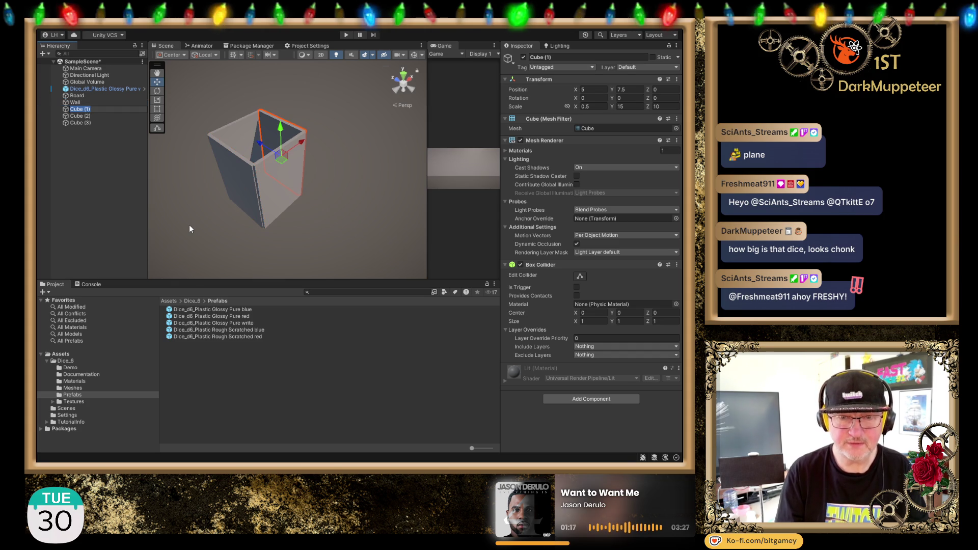
key(F2)
- Rename the remaining cubes Wall (1), Wall (2) and Wall (3), then select all four walls
text(Wall (1))
key(Return)
key(Down)
key(F2)
text(Wall (2))
key(Return)
key(Down)
key(F2)
text(Wall (3))
key(Return)
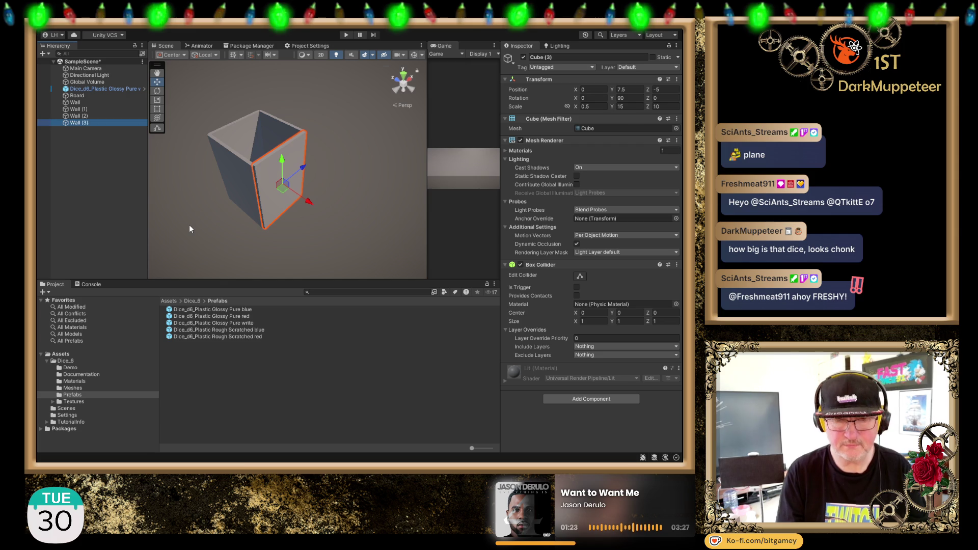
shift+click(97, 103)
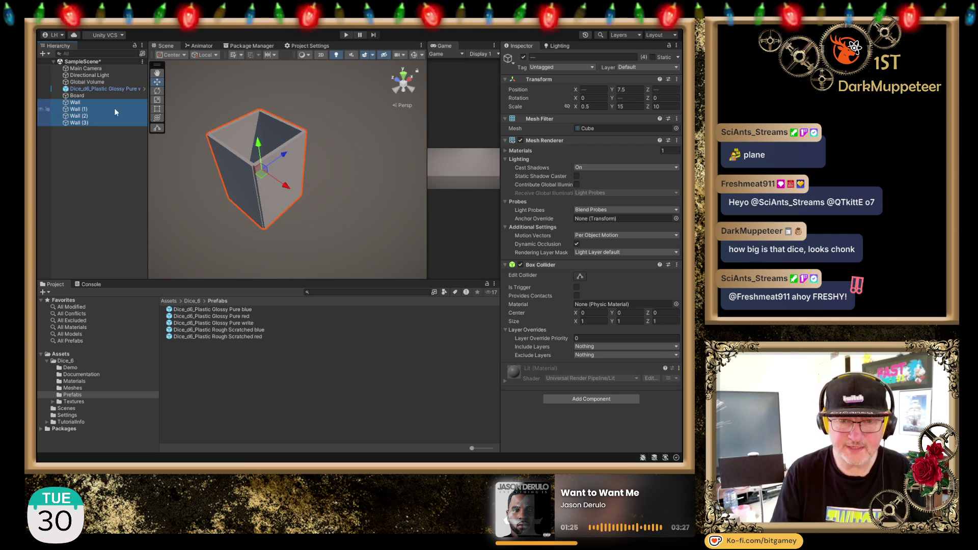
- Switch off the Mesh Renderer on all four walls, then deselect them to view the board
click(520, 142)
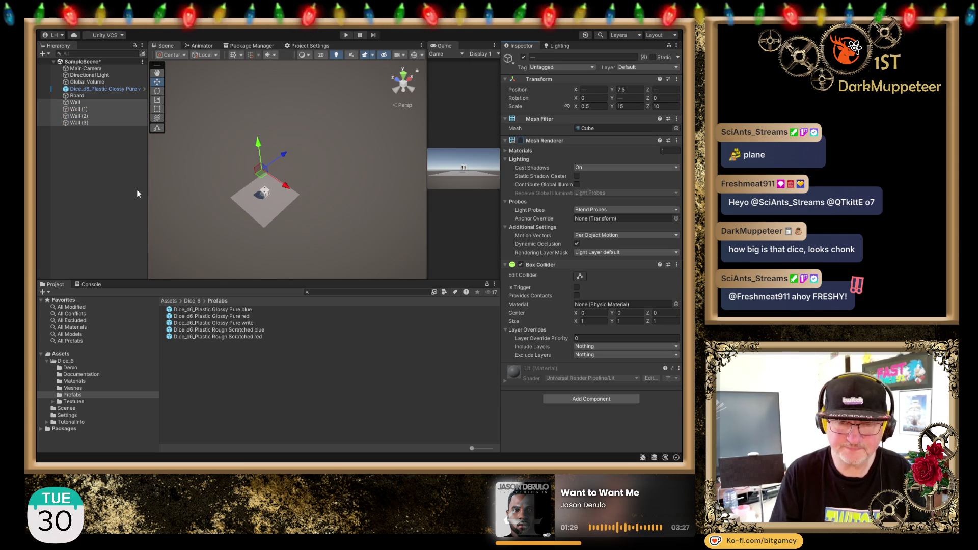
click(98, 218)
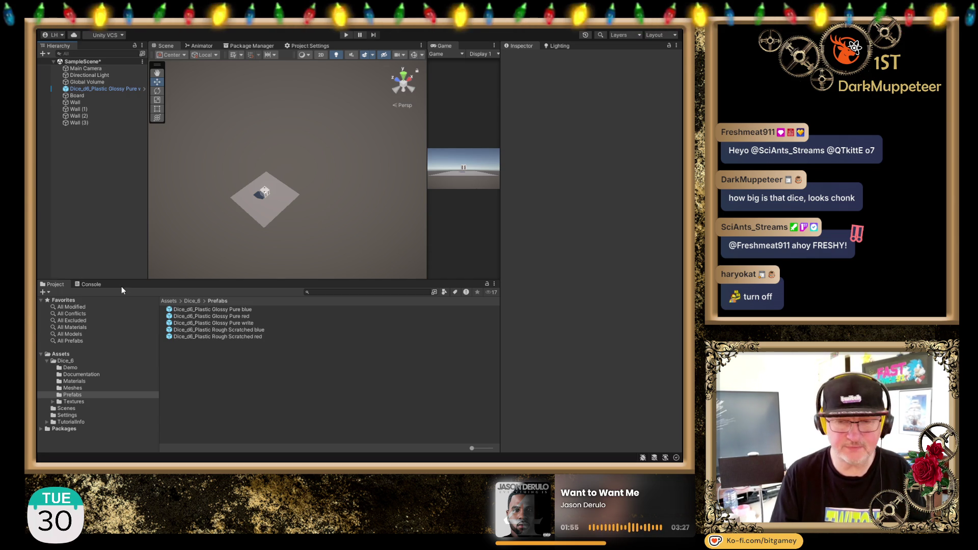
- Focus on Dice_d6 and orbit, pan and zoom the Scene view to inspect it above the Board
double_click(105, 89)
scroll(231, 110, down, 10)
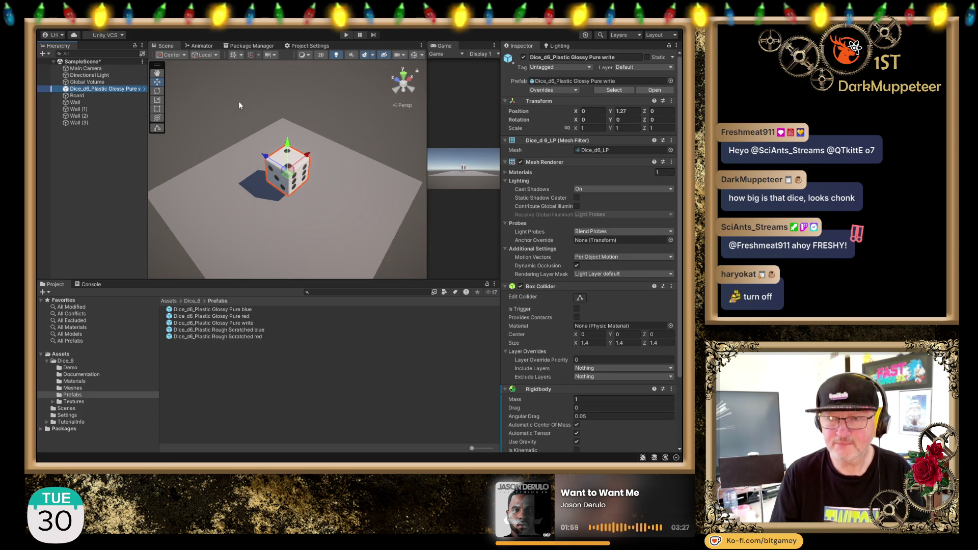
mouse_move(301, 155)
mouse_down()
mouse_move(334, 261)
mouse_move(310, 168)
mouse_up()
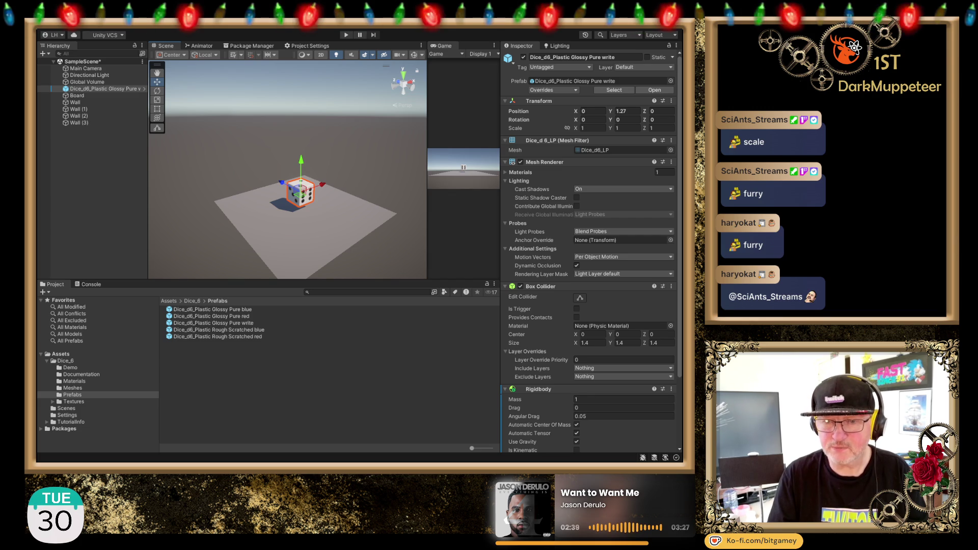
mouse_move(341, 176)
mouse_down()
mouse_move(352, 163)
mouse_move(286, 142)
mouse_up()
scroll(332, 135, down, 2)
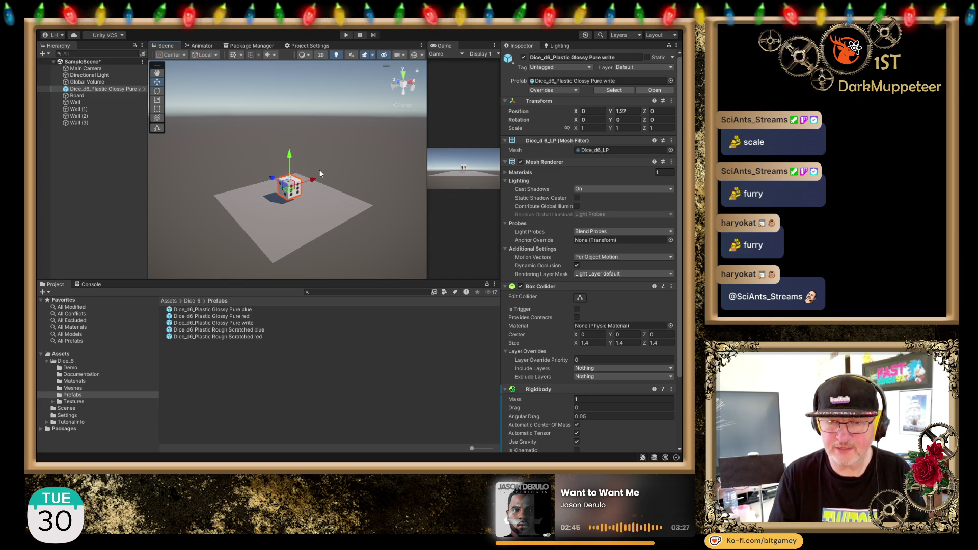
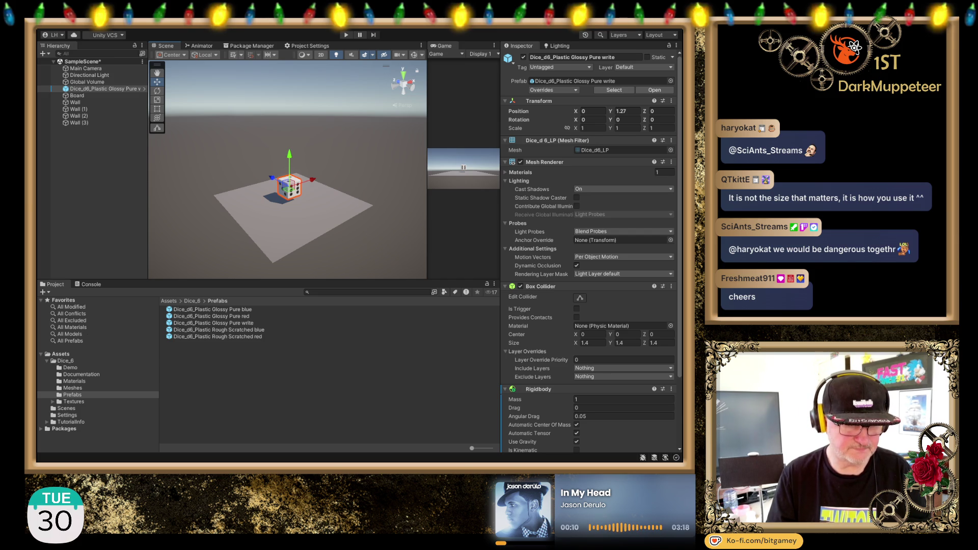
- Switch from the Unity editor to the browser showing the paused rollable-dice tutorial
key(alt+Tab)
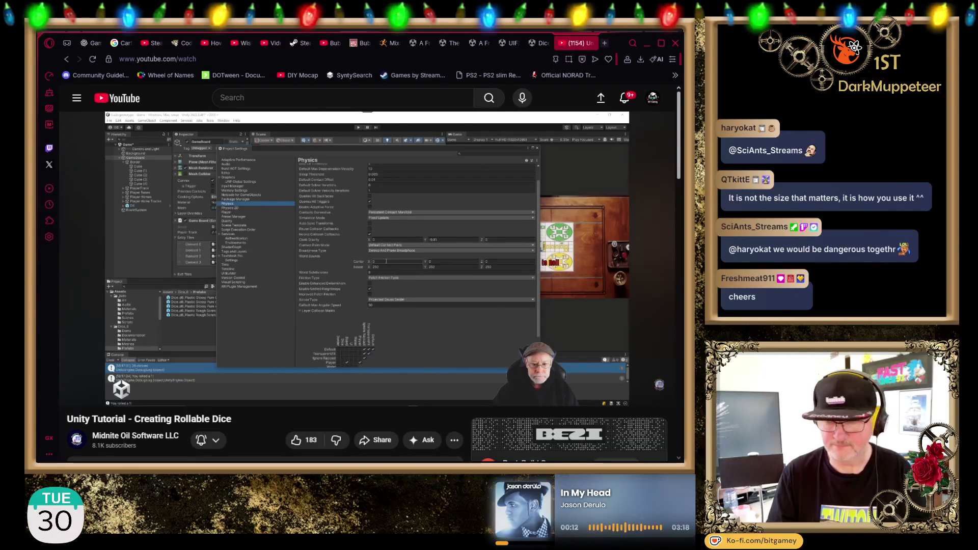
- Rewind the dice tutorial to about 2:11 and replay it, pausing again near the physics settings
click(619, 197)
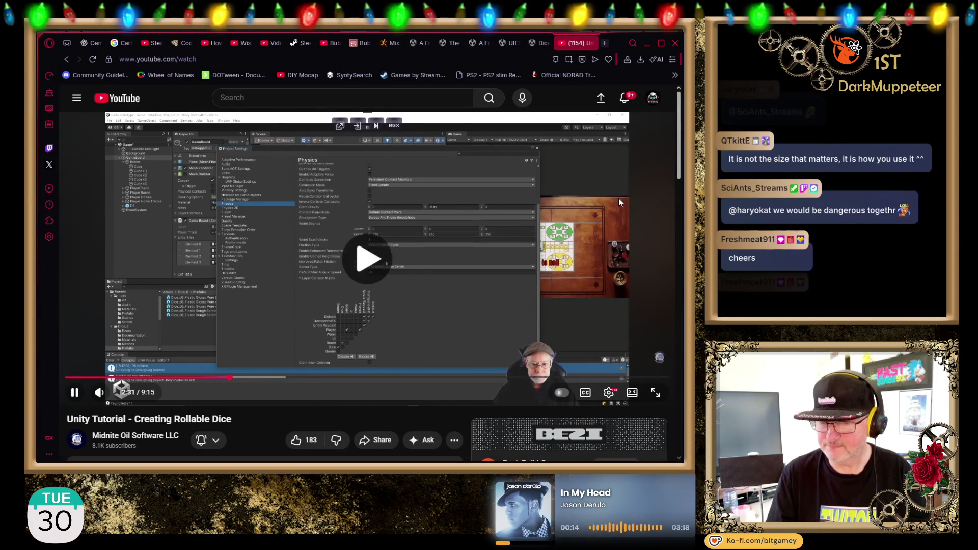
drag(234, 379, 220, 378)
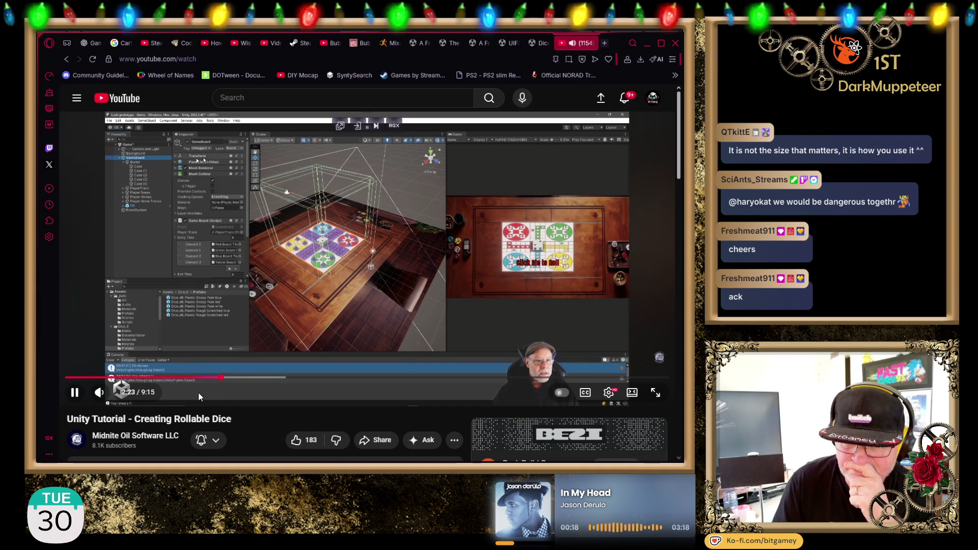
drag(216, 382, 196, 381)
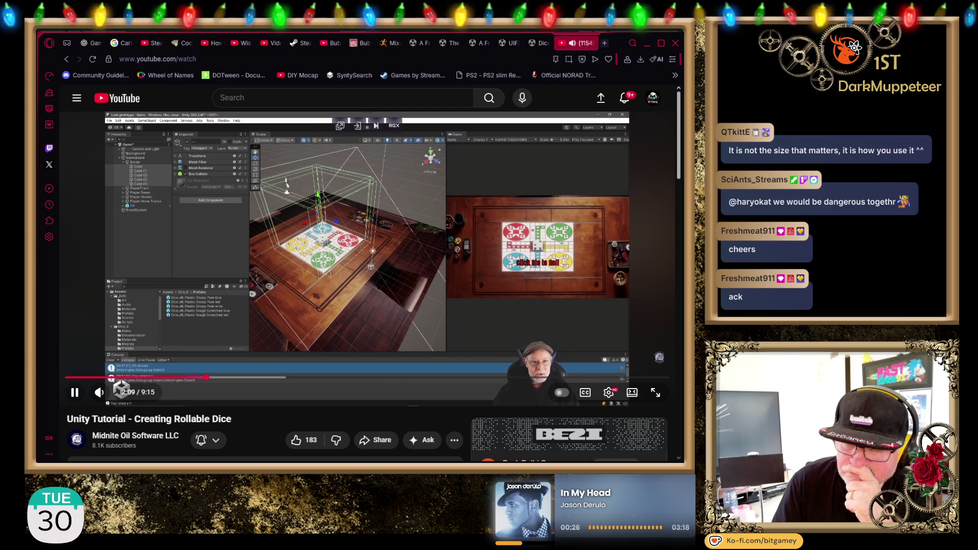
click(126, 243)
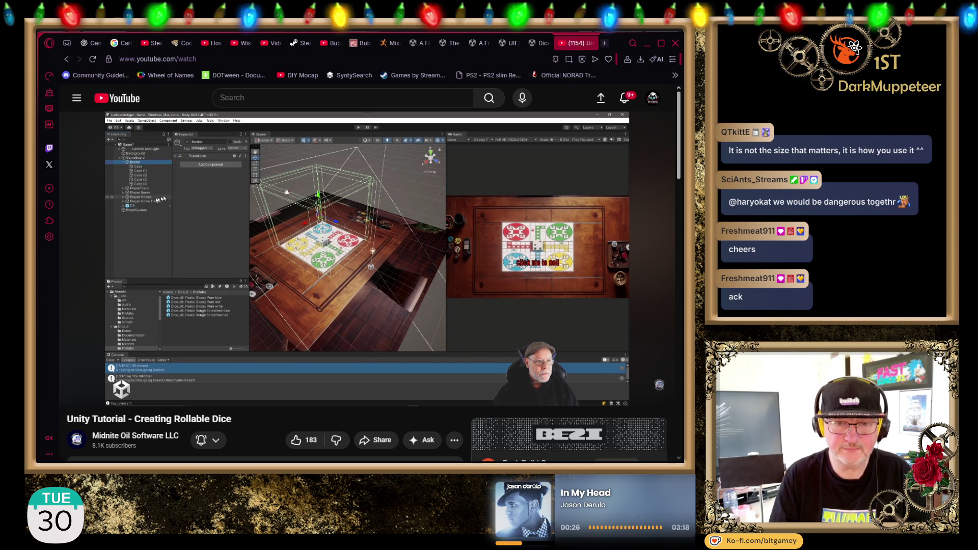
click(74, 391)
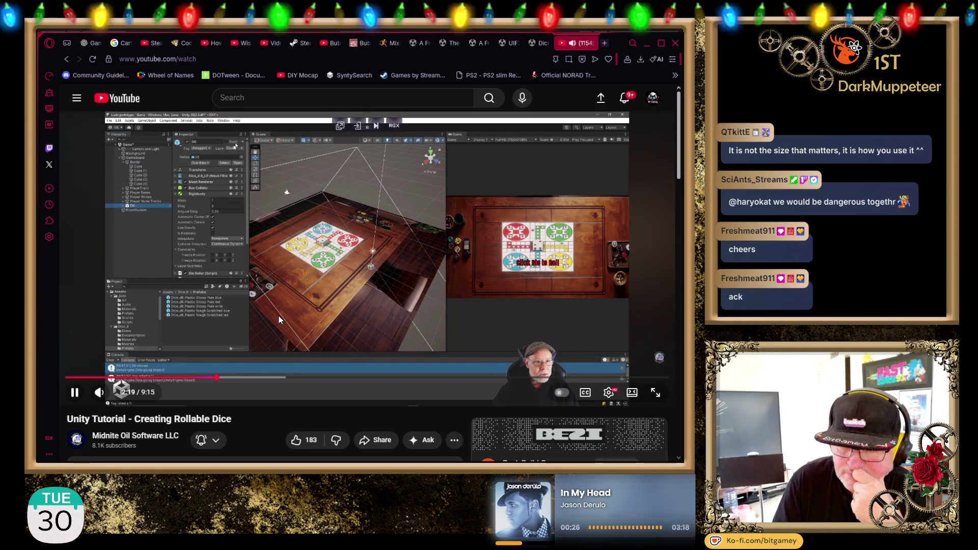
click(296, 280)
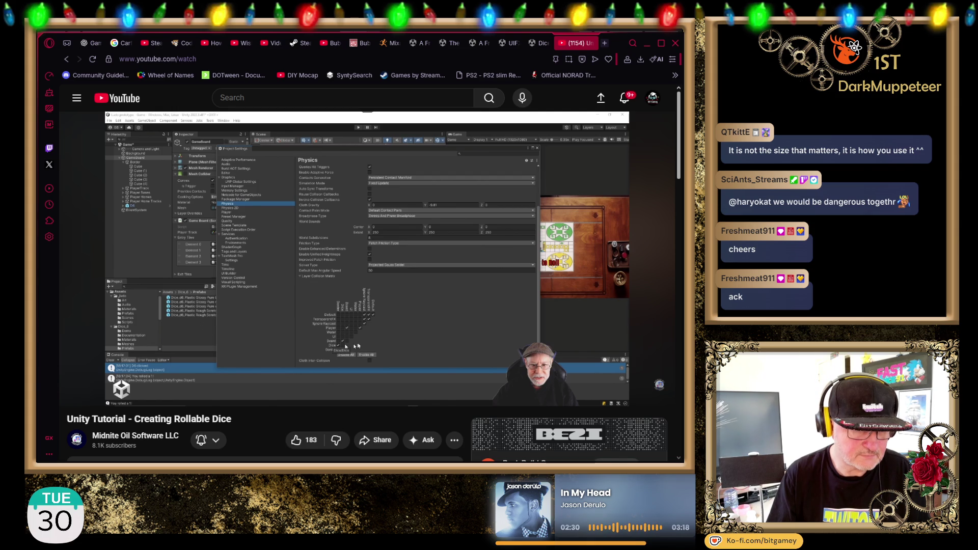
- Resume the tutorial and watch until the Clickable script's mouse-over and click methods appear
click(451, 299)
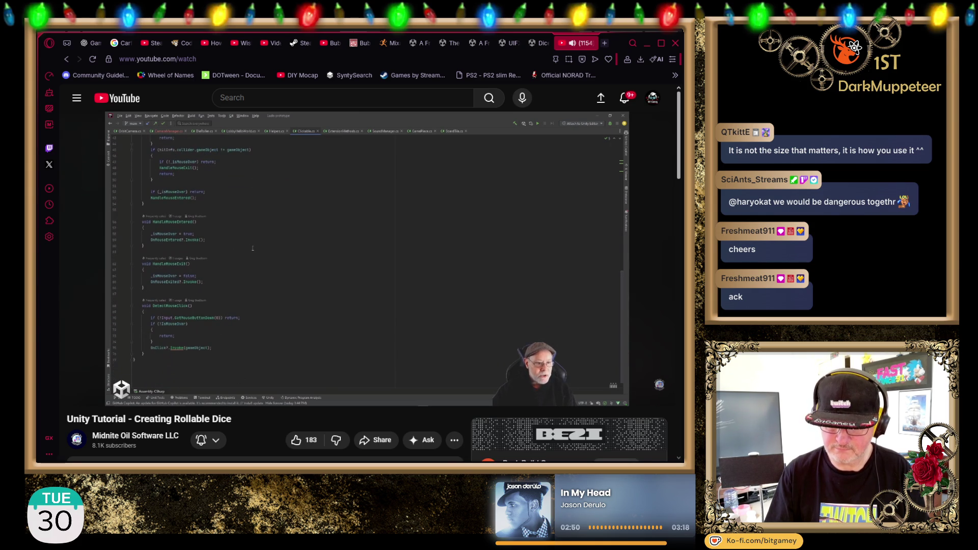
- Pause on the DieRoller script code, then resume from 3:46 until a sponsored ad starts
mouse_move(191, 308)
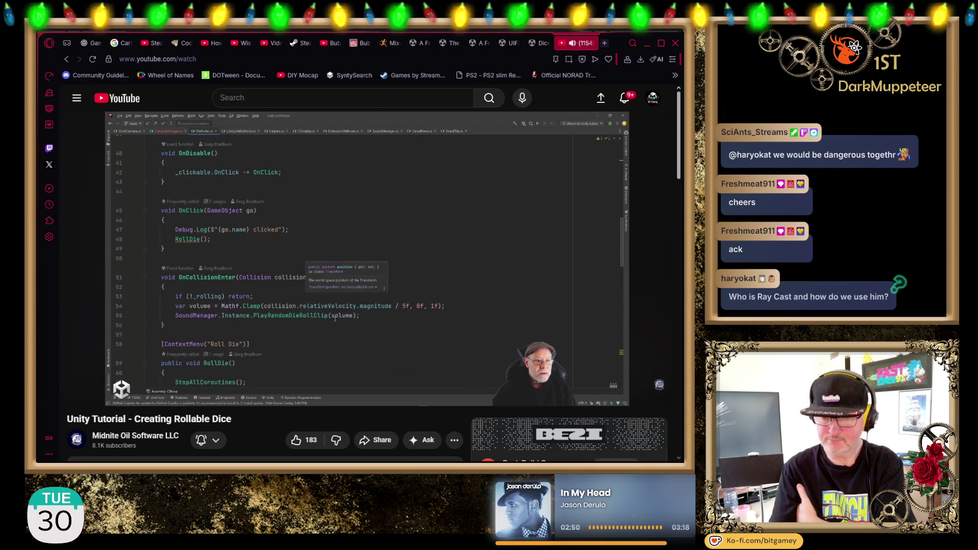
click(487, 258)
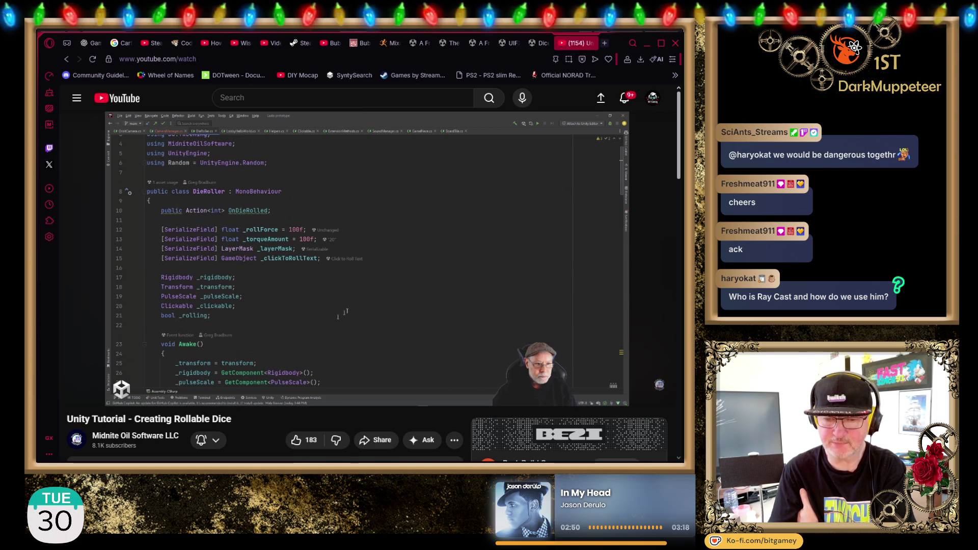
mouse_move(276, 402)
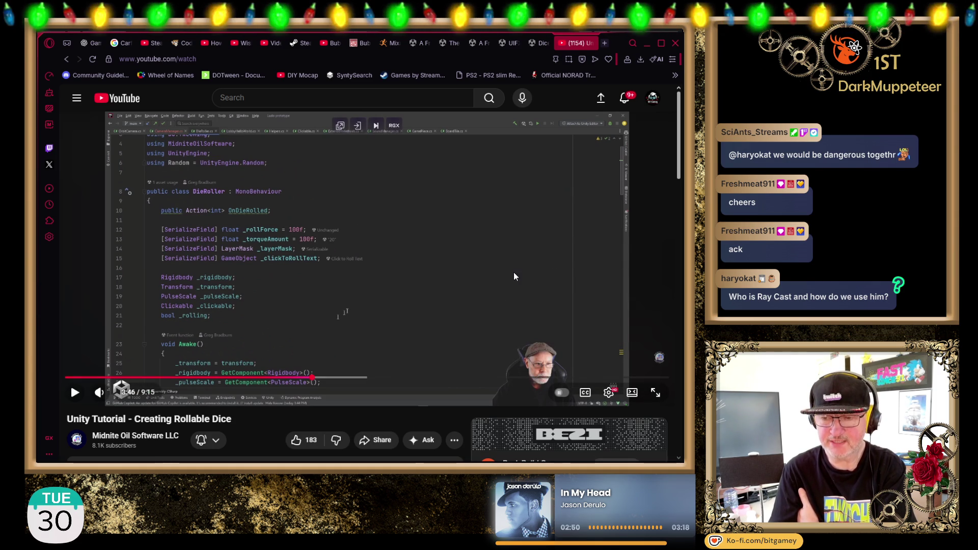
click(479, 246)
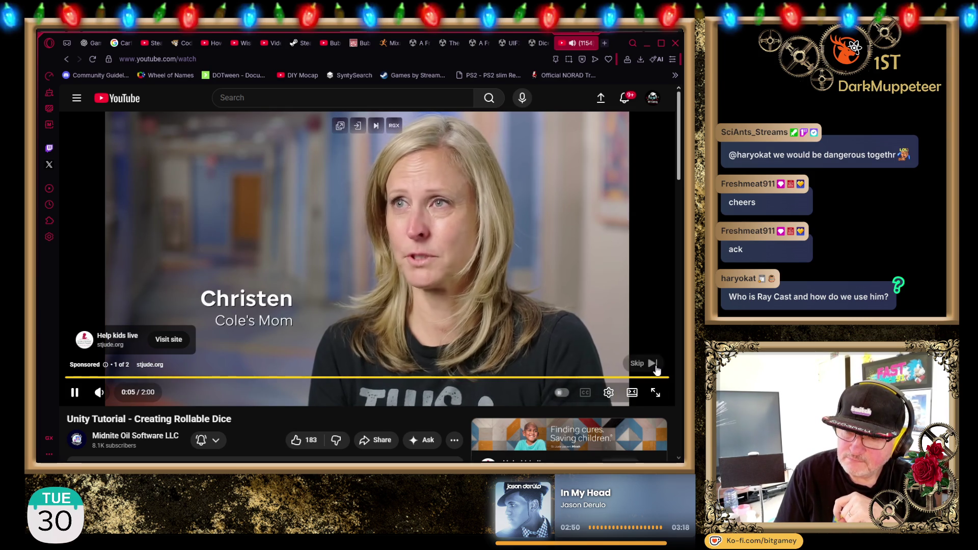
- Skip the sponsored ad and let the tutorial play on to the GetDieValue method at 6:33
click(656, 366)
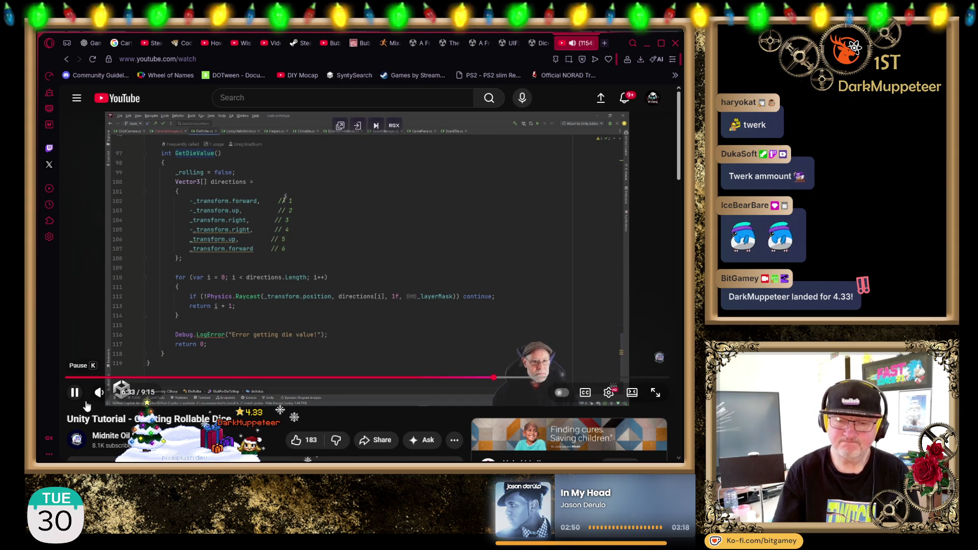
- Pause briefly at 6:36, then stop the tutorial at 7:22 on the completed GetDieValue method
click(74, 393)
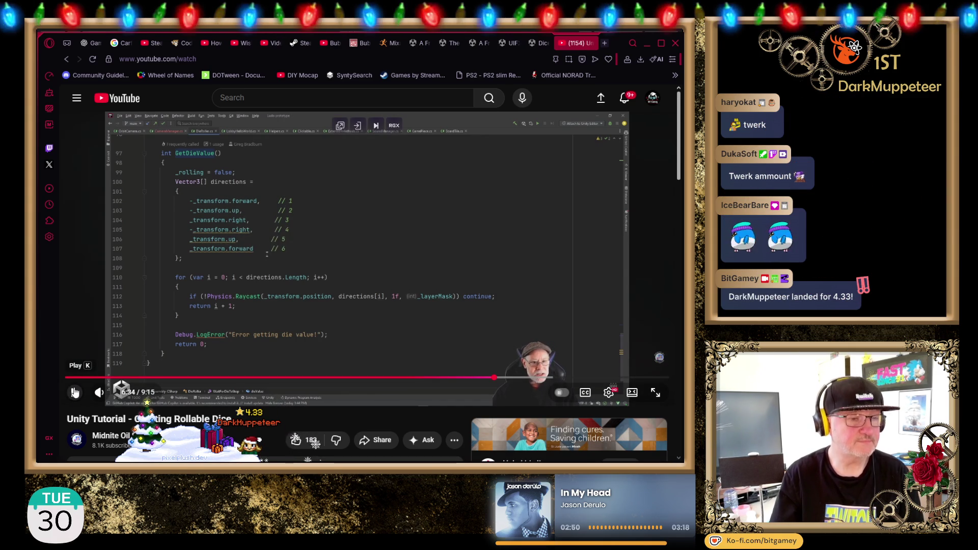
click(75, 392)
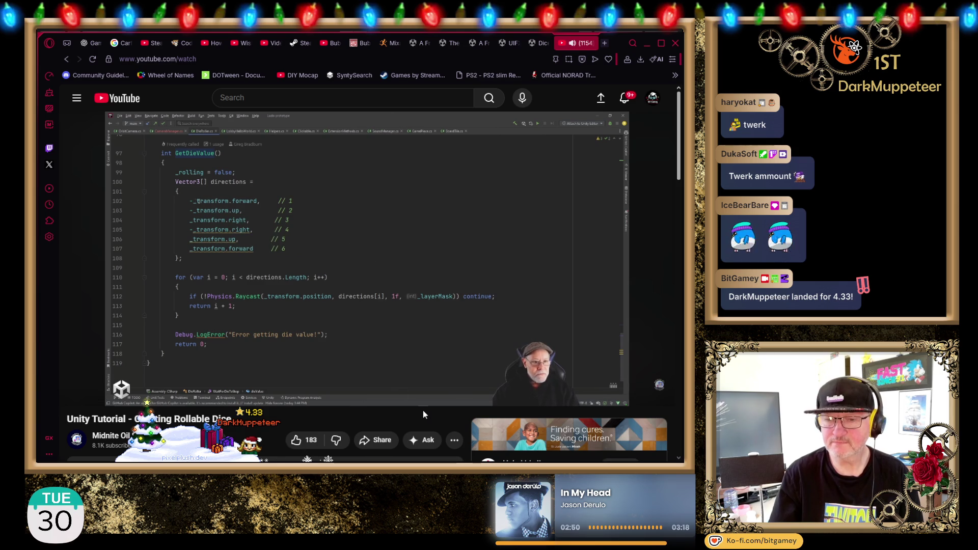
click(393, 382)
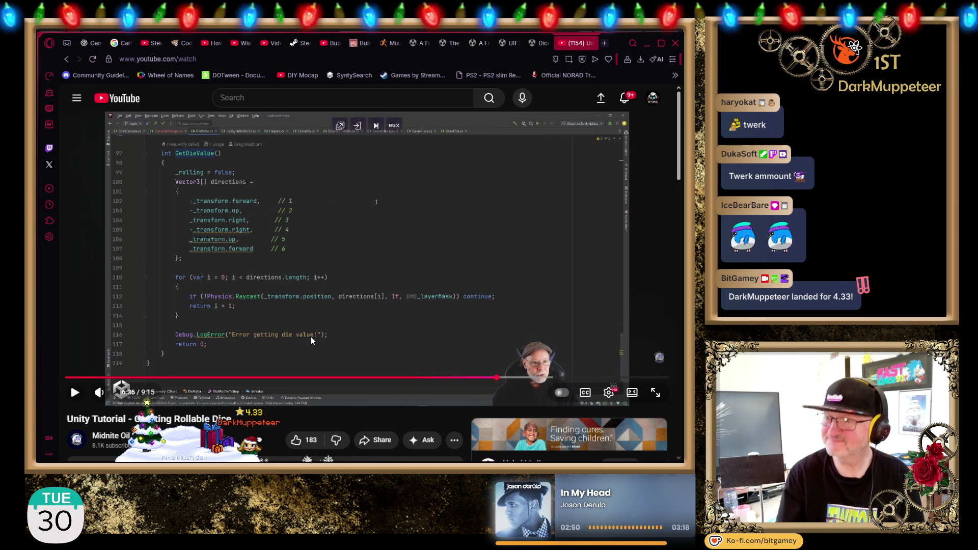
click(352, 251)
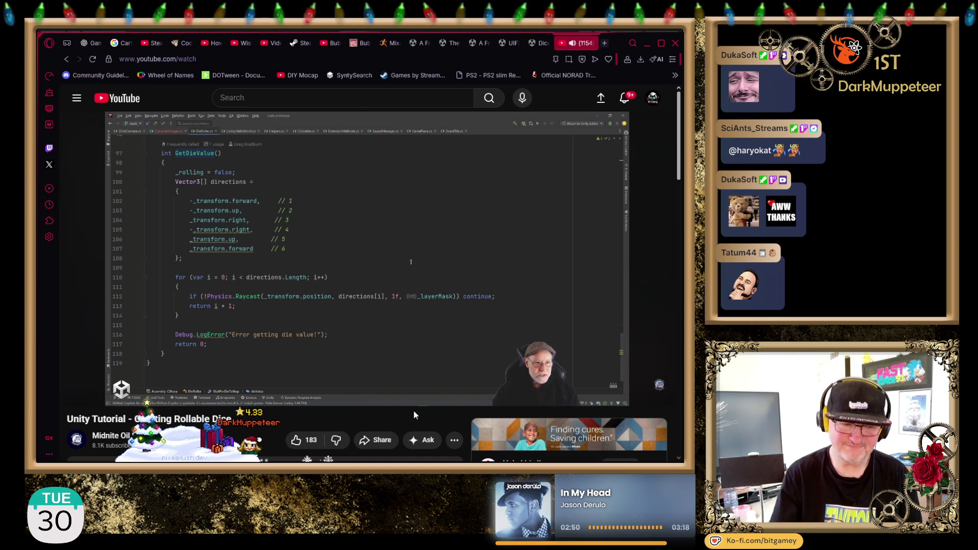
mouse_move(415, 404)
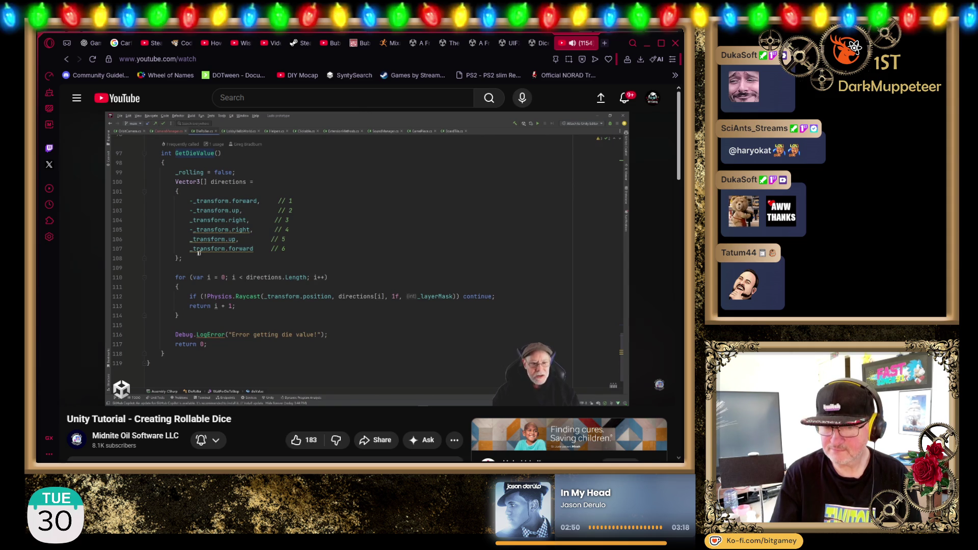
click(445, 350)
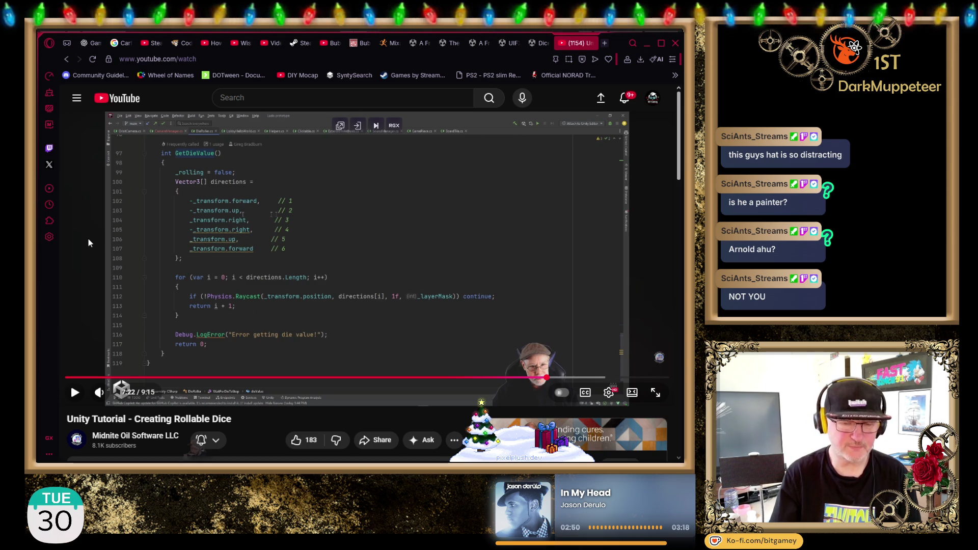
- Play on with a brief pause at 7:28, stopping at 7:59 on the PulseScale tween script
click(123, 213)
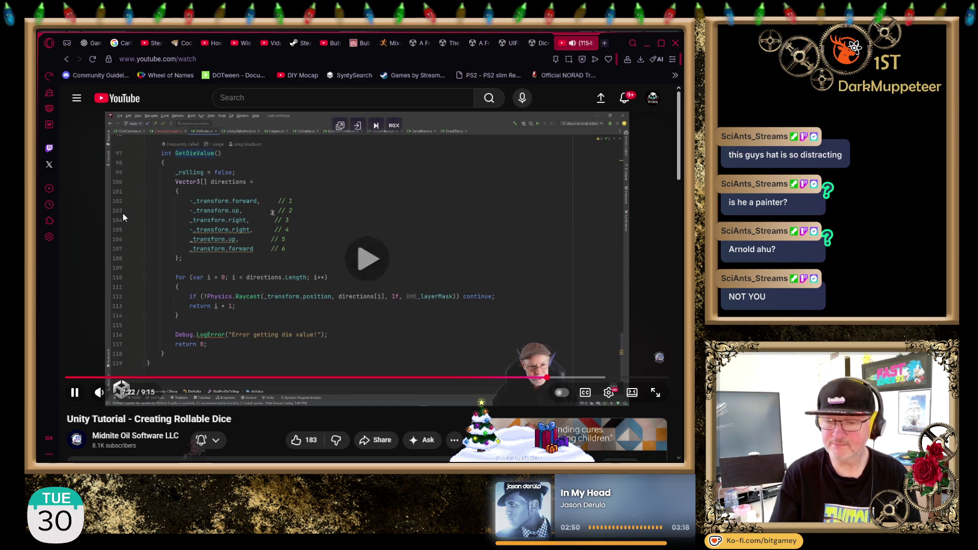
click(69, 265)
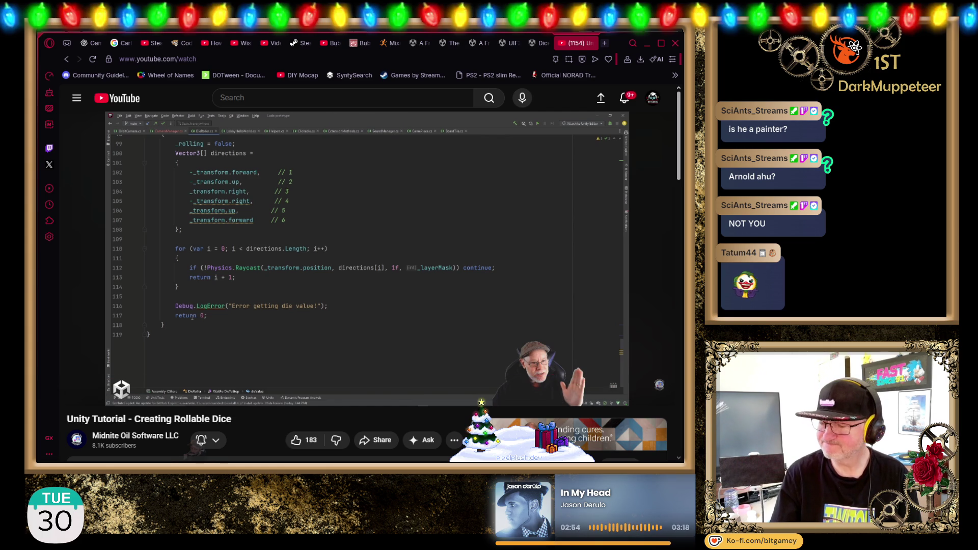
click(350, 335)
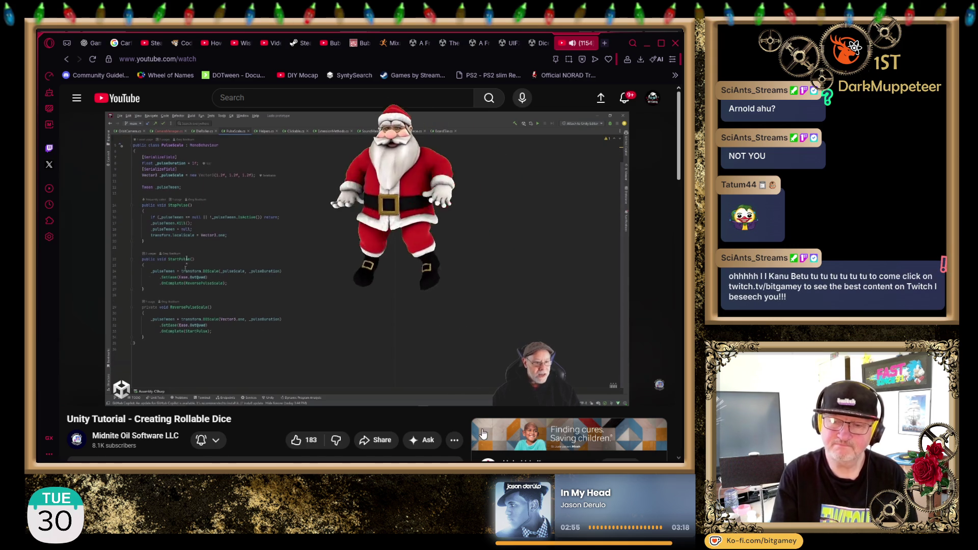
mouse_move(610, 401)
click(412, 323)
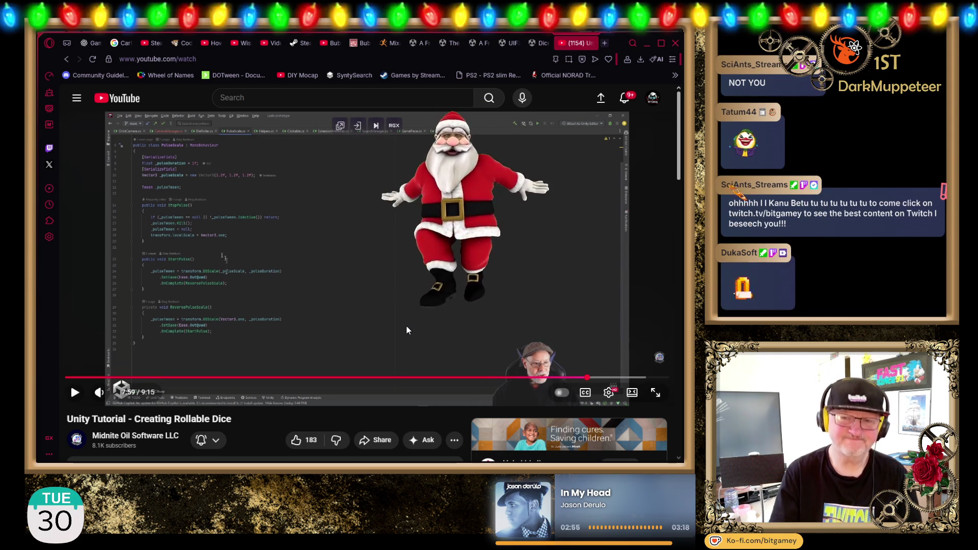
click(606, 44)
text(x.com)
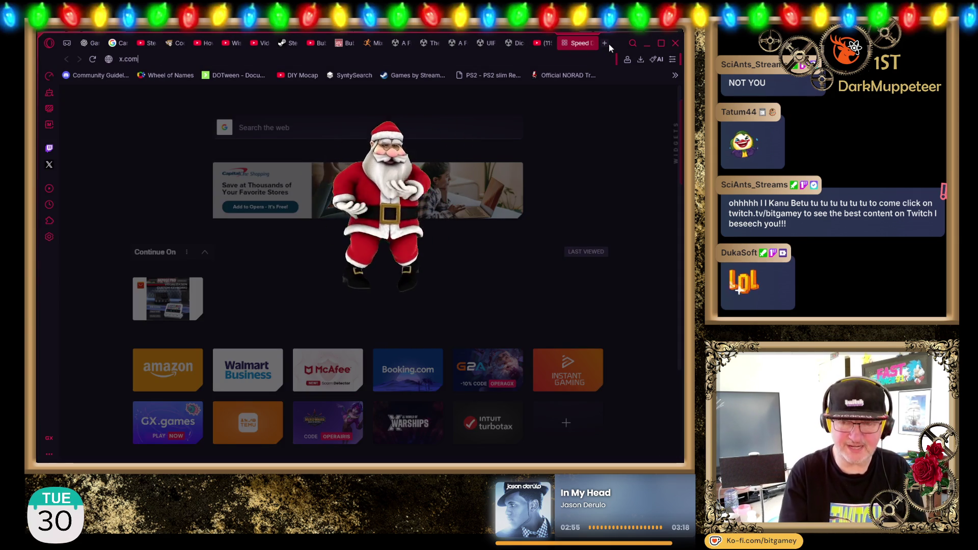
- On x.com, paste the chat message into a new post, quoting 'The Joy of X' with lowercase 'viewer'
key(Return)
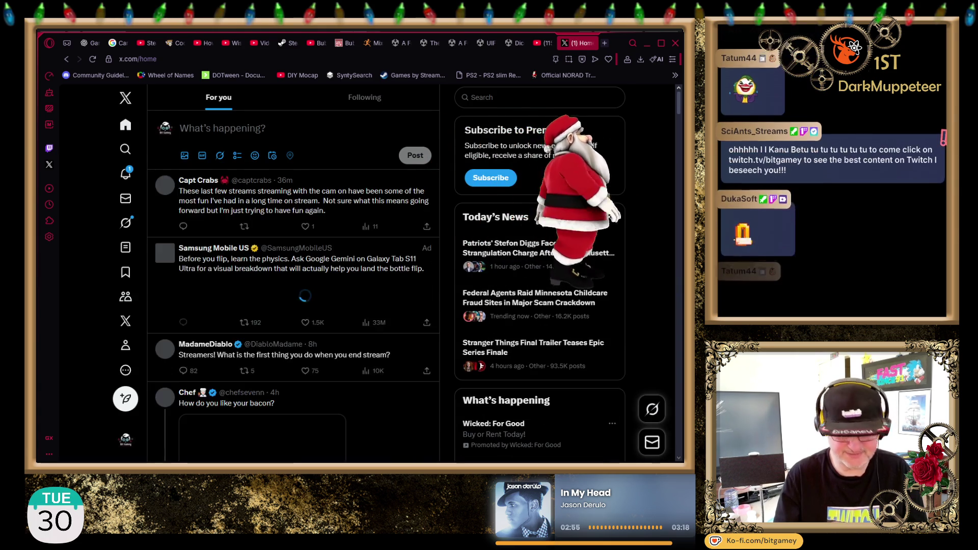
click(372, 123)
text(ohhhhh I I Kanu Betu tu tu tu tu tu tu to come click on twitch.tv/bitgamey to see the best content on Twitch I beseech you!!!)
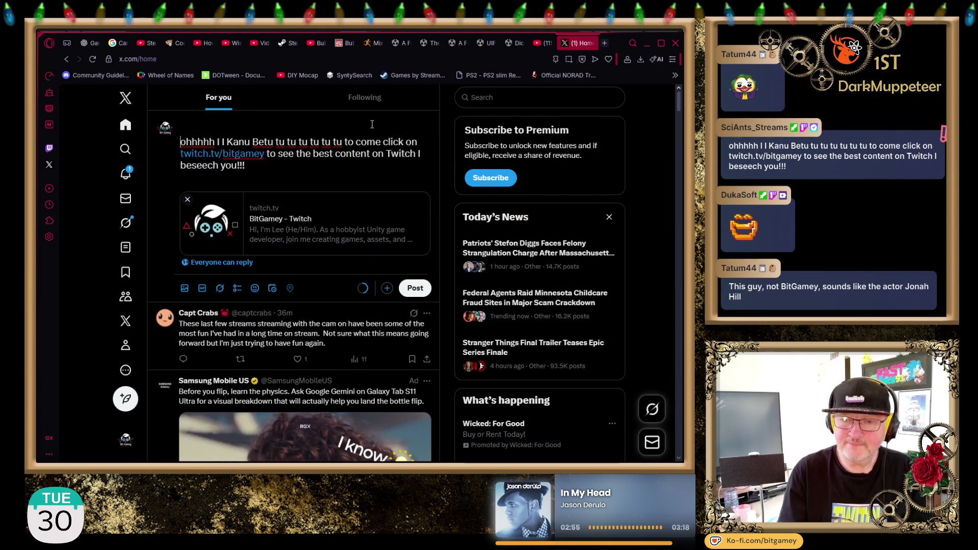
text(The Joy of X Redemption:)
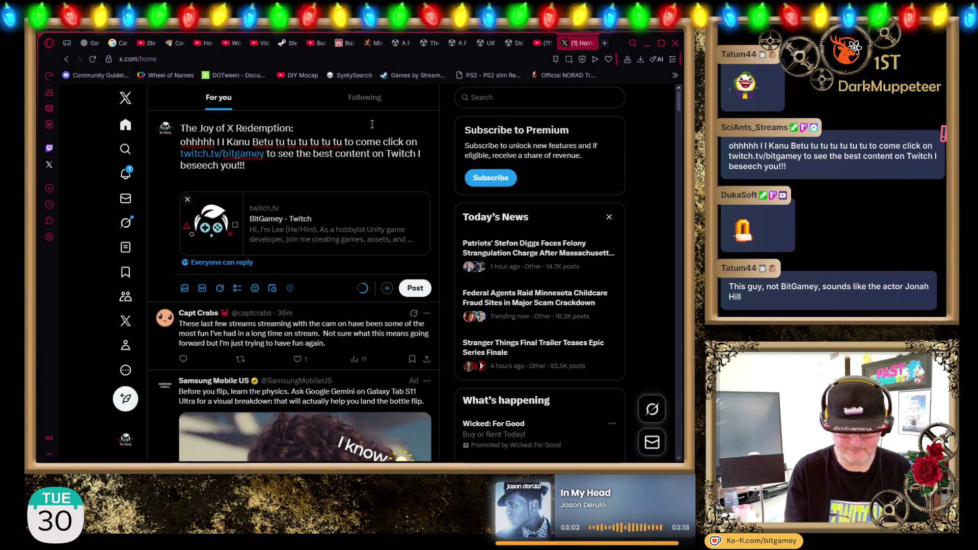
text(Viewer)
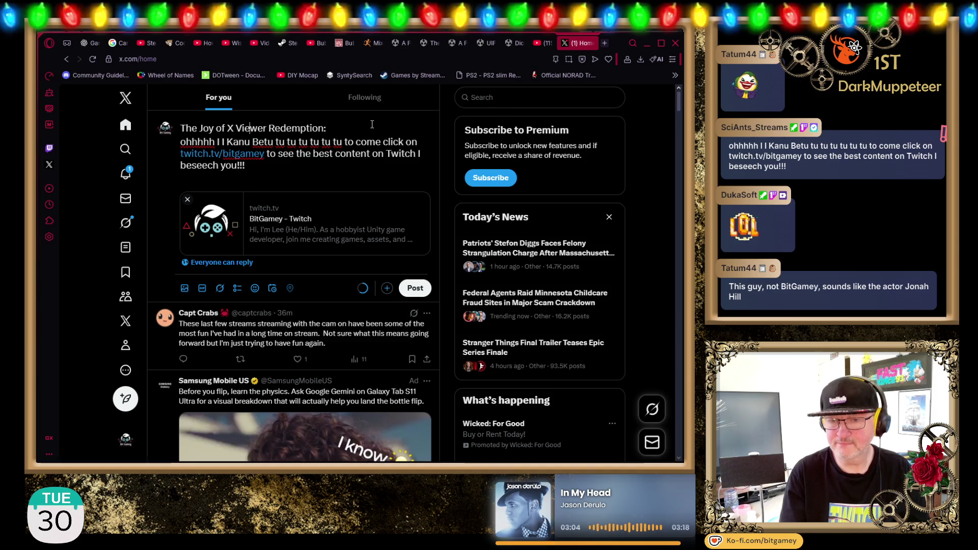
key(Delete)
text(v)
text(")
key(ctrl+Right)
key(ctrl+Right)
key(ctrl+Right)
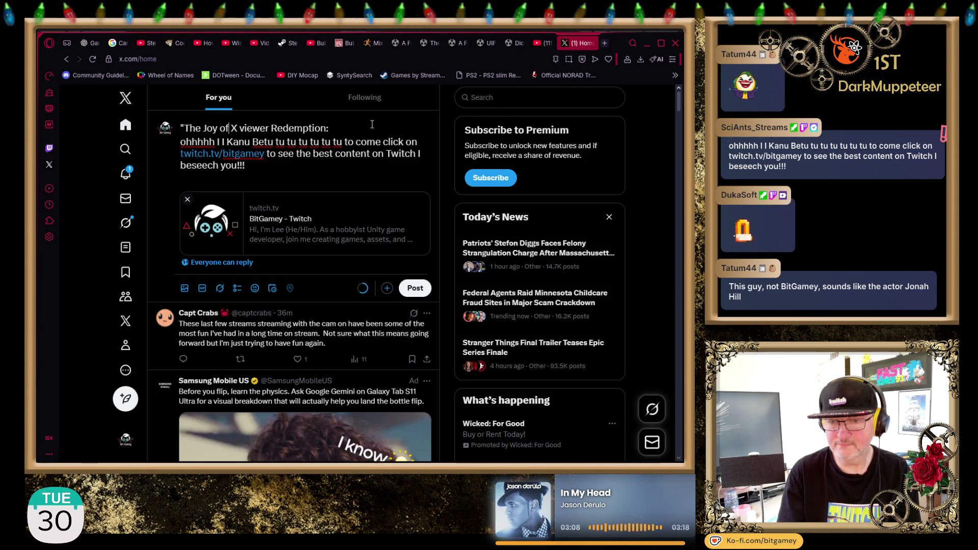
text(")
key(End)
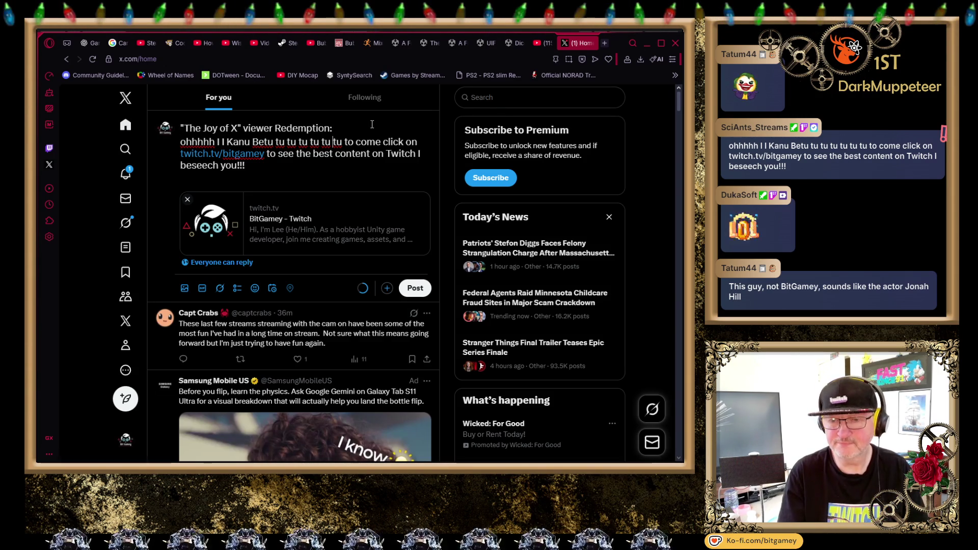
key(Return)
key(Delete)
text(O)
key(Right)
key(Right)
key(Right)
key(Right)
key(Right)
key(Right)
key(Right)
key(Right)
key(Right)
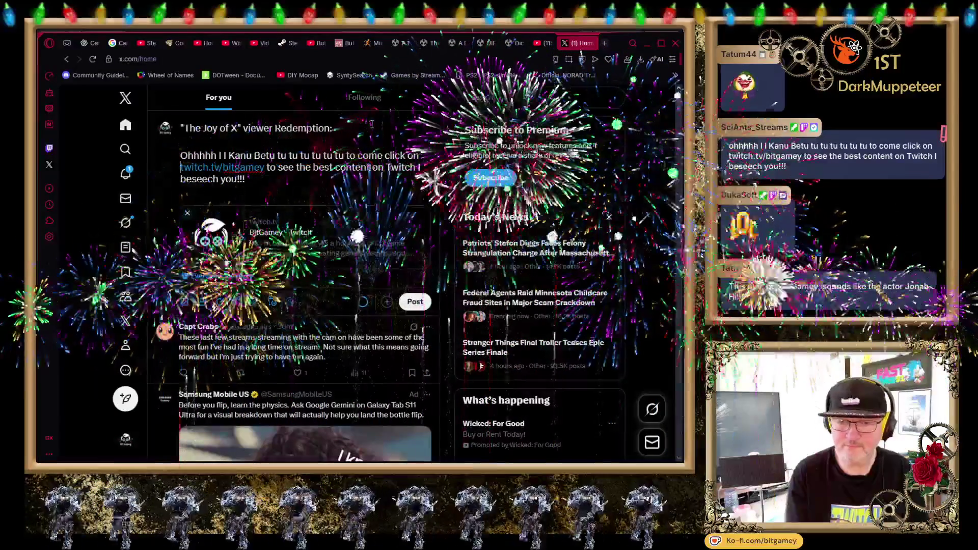
text(https://)
key(ctrl+End)
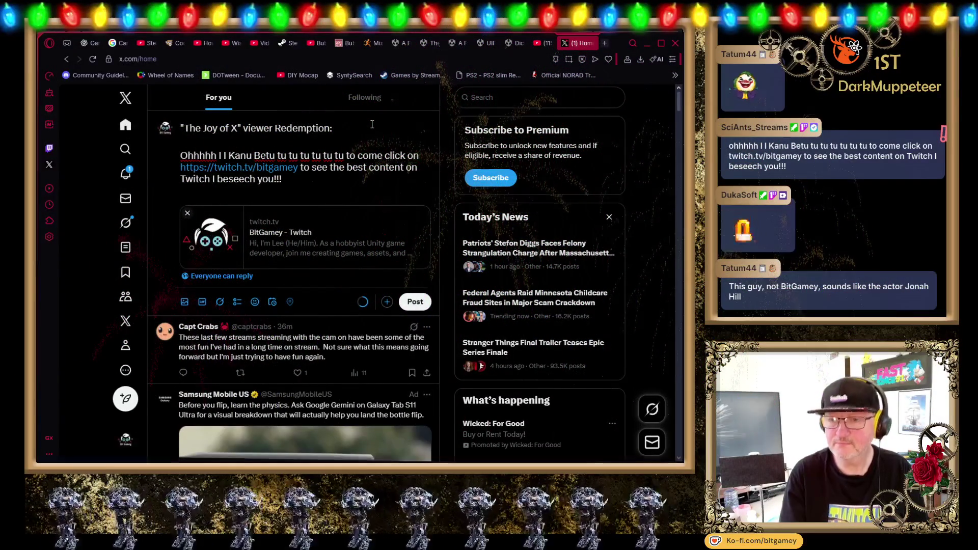
click(416, 302)
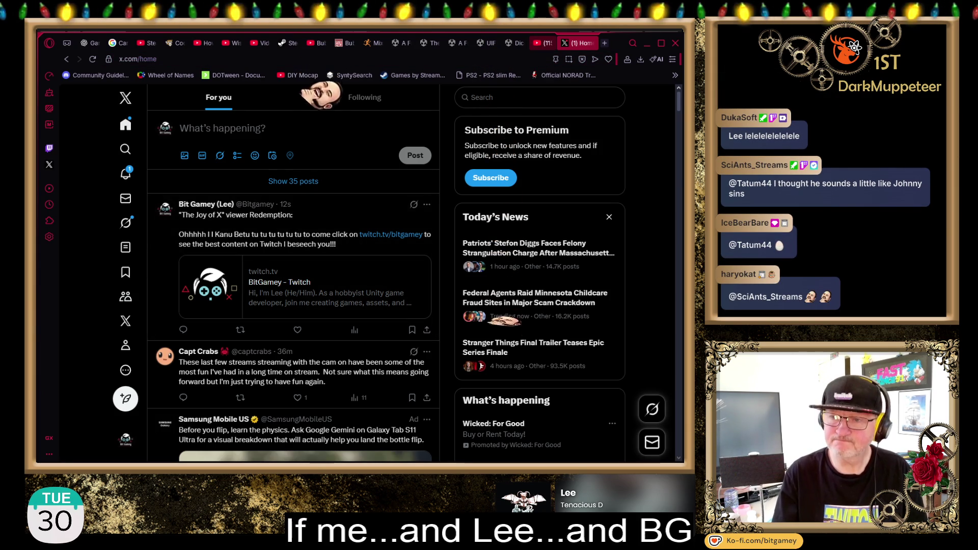
- Return from the published X post to the YouTube dice tutorial tab
click(540, 44)
- Scroll down to the comment about prefabs missing textures and expand its replies
scroll(453, 313, down, 2)
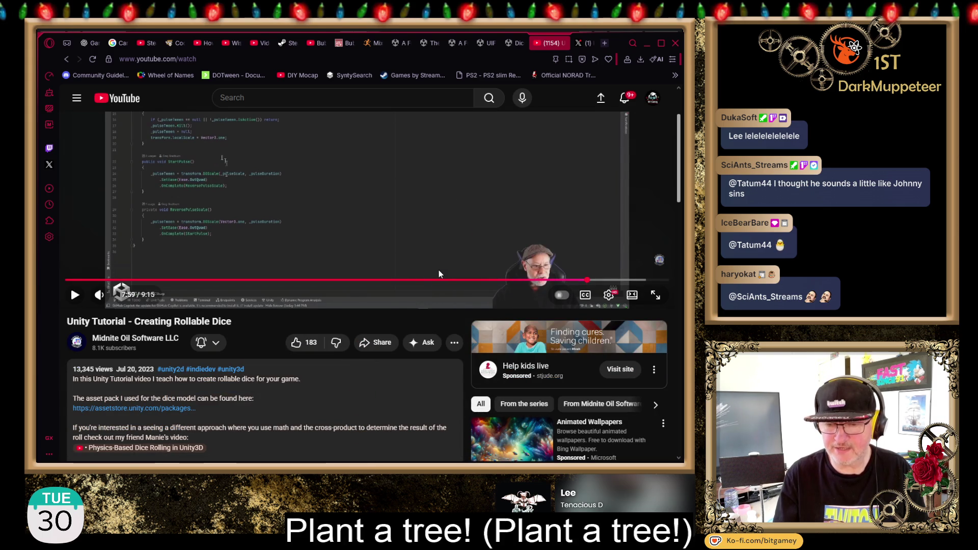
scroll(323, 287, down, 2)
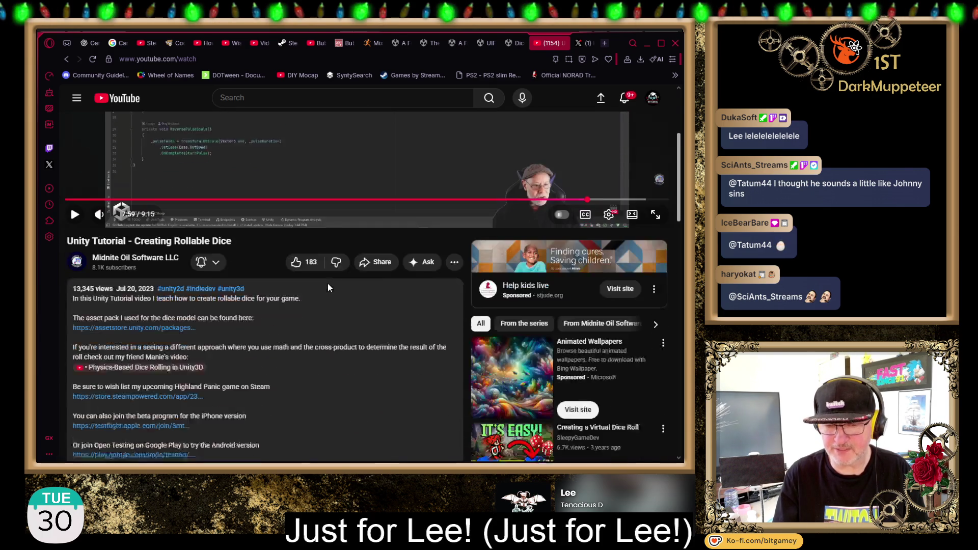
scroll(328, 283, down, 2)
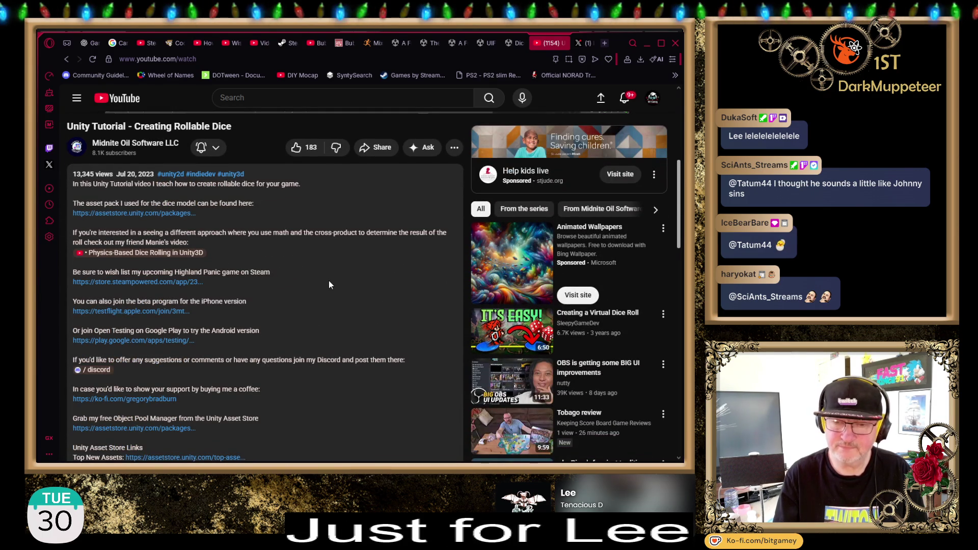
scroll(335, 289, down, 1)
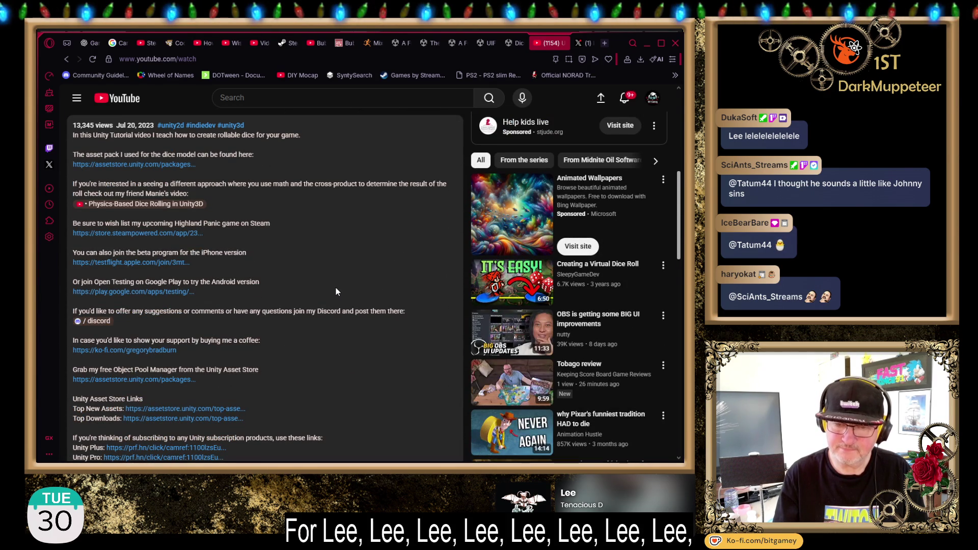
scroll(336, 290, down, 4)
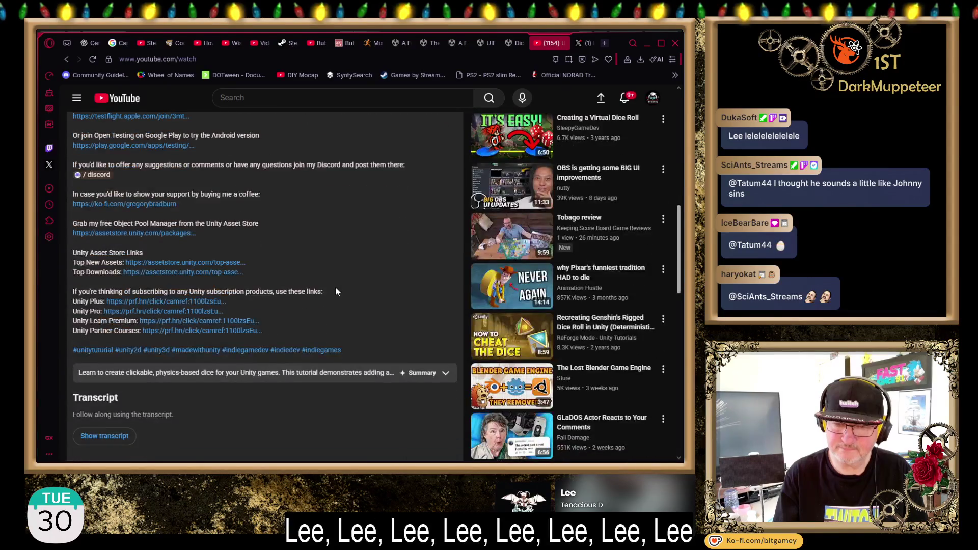
scroll(336, 288, down, 4)
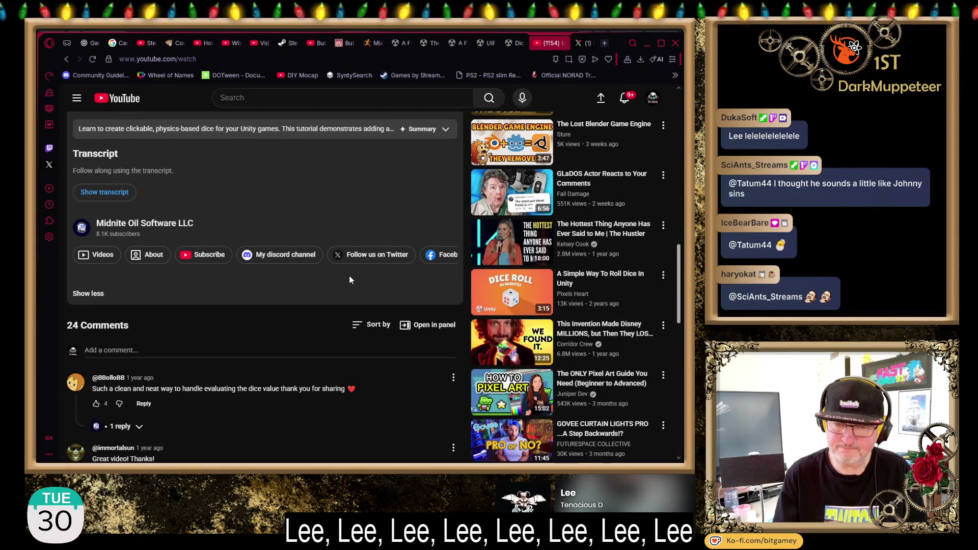
scroll(350, 280, down, 3)
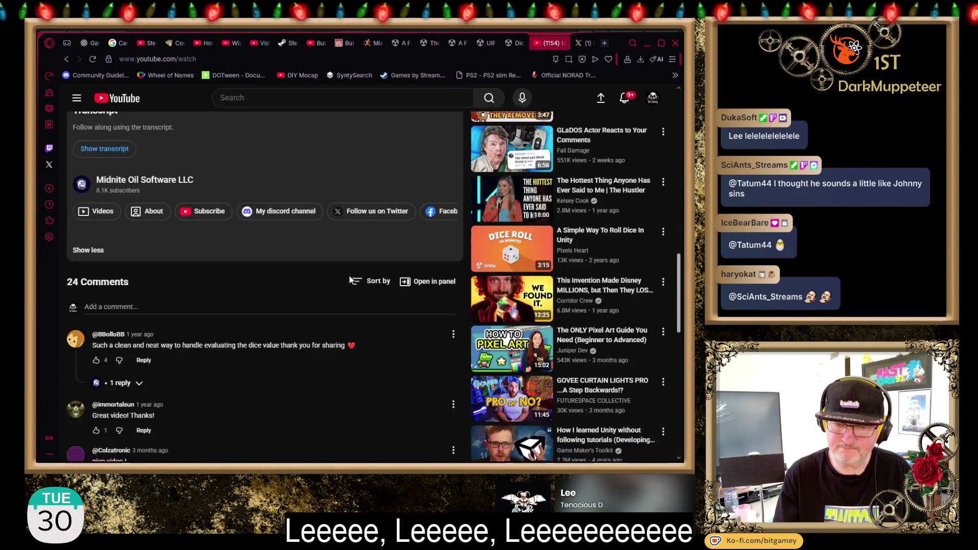
scroll(350, 280, down, 1)
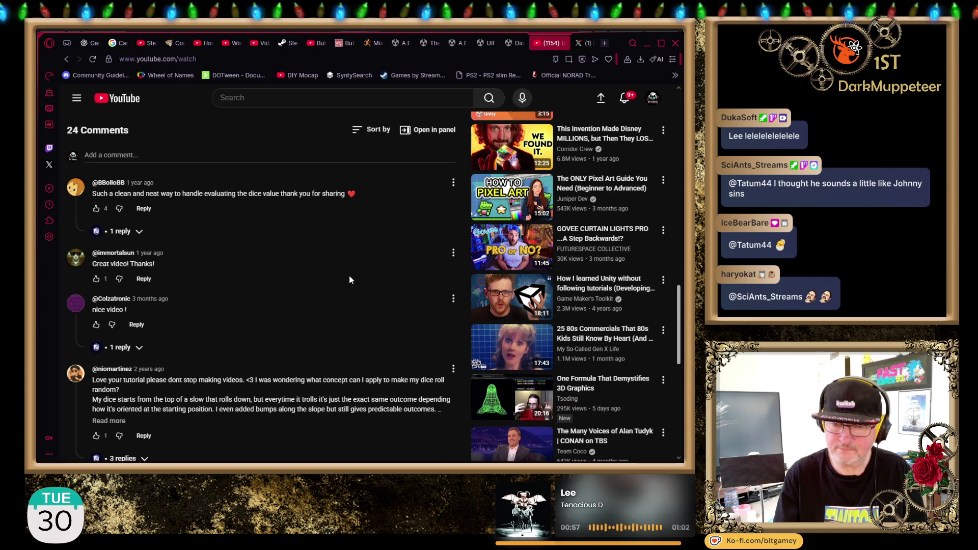
scroll(349, 279, down, 3)
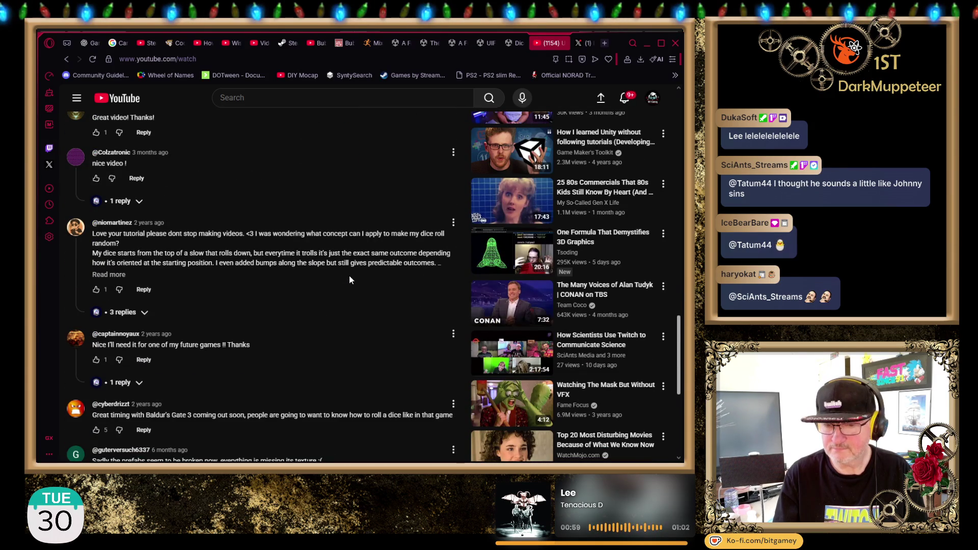
scroll(349, 279, down, 3)
scroll(349, 280, down, 1)
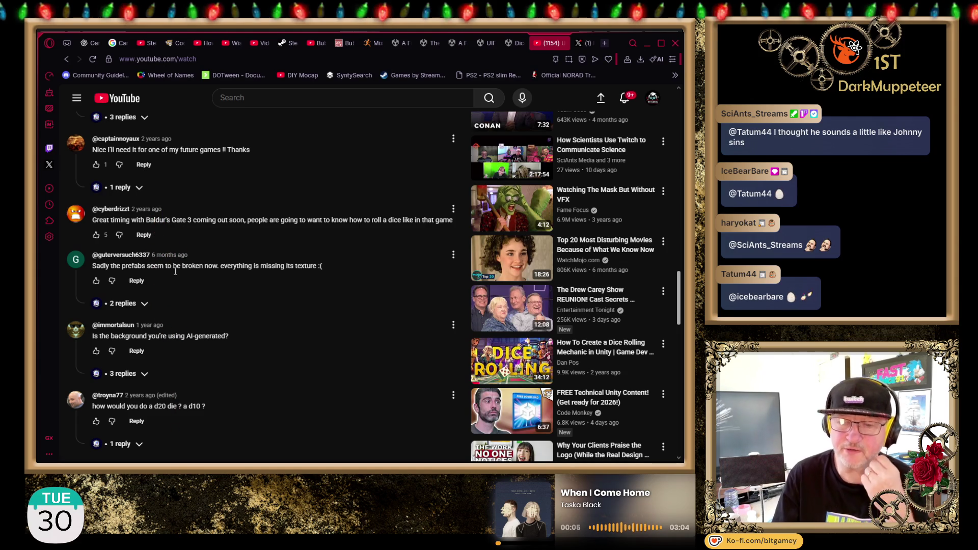
click(128, 303)
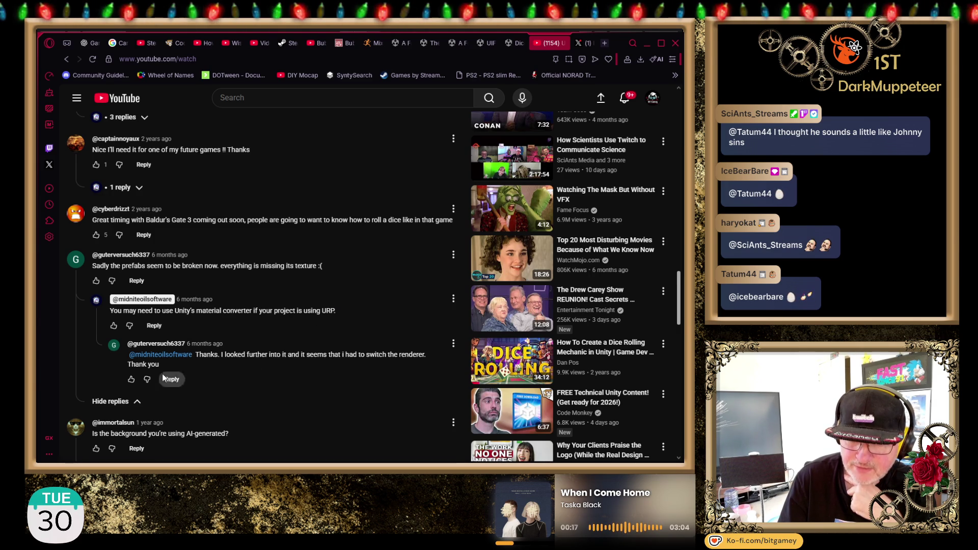
- Expand the AI-background comment's replies and load the rest, revealing the URP material-converter tip
scroll(233, 312, down, 3)
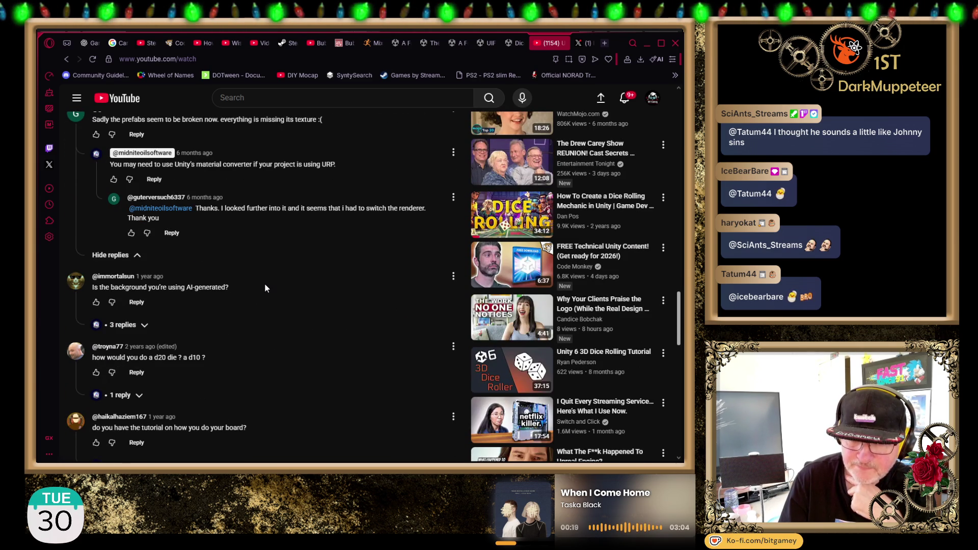
scroll(249, 280, down, 1)
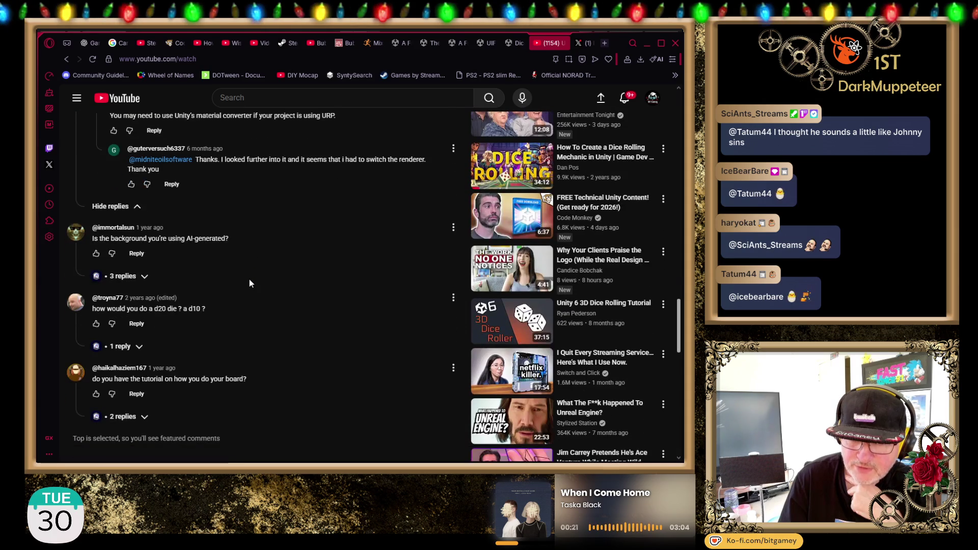
click(124, 275)
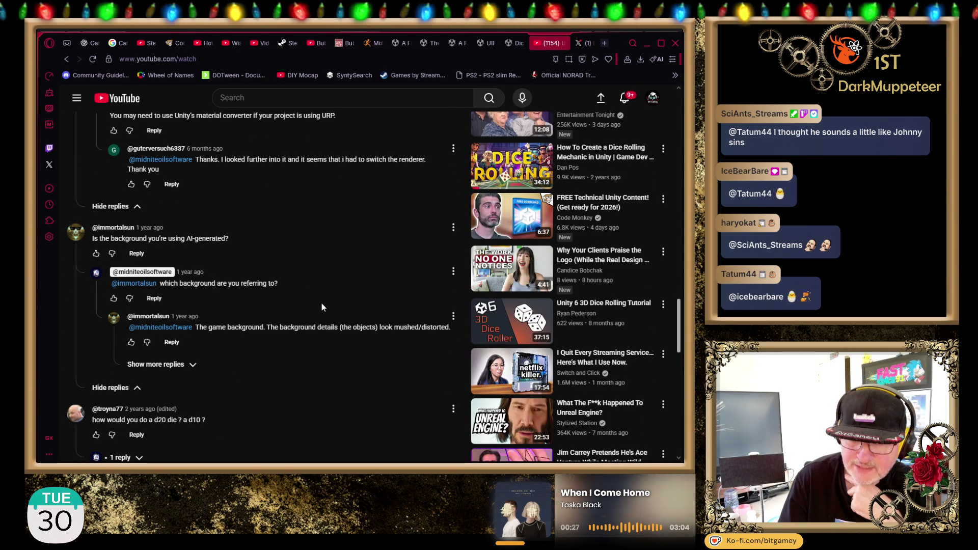
click(173, 363)
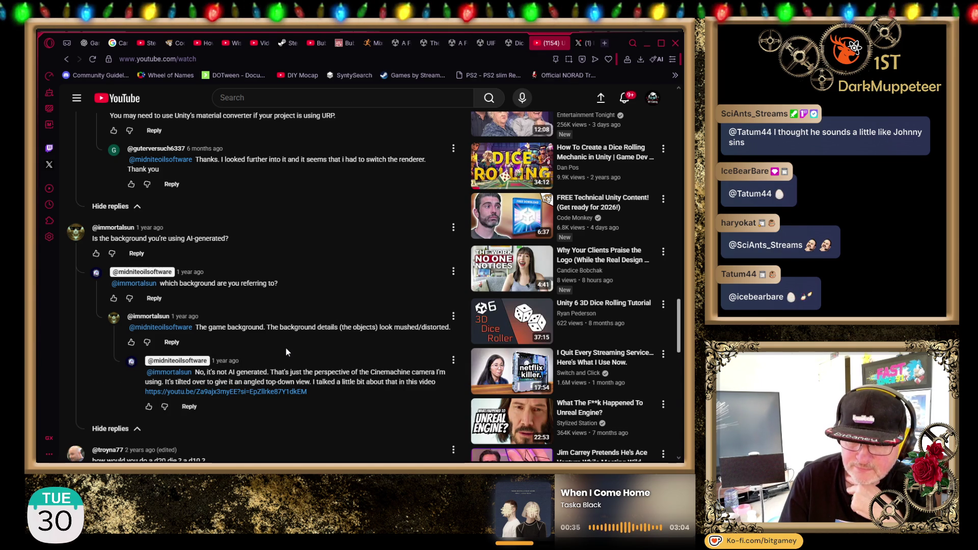
scroll(286, 349, down, 3)
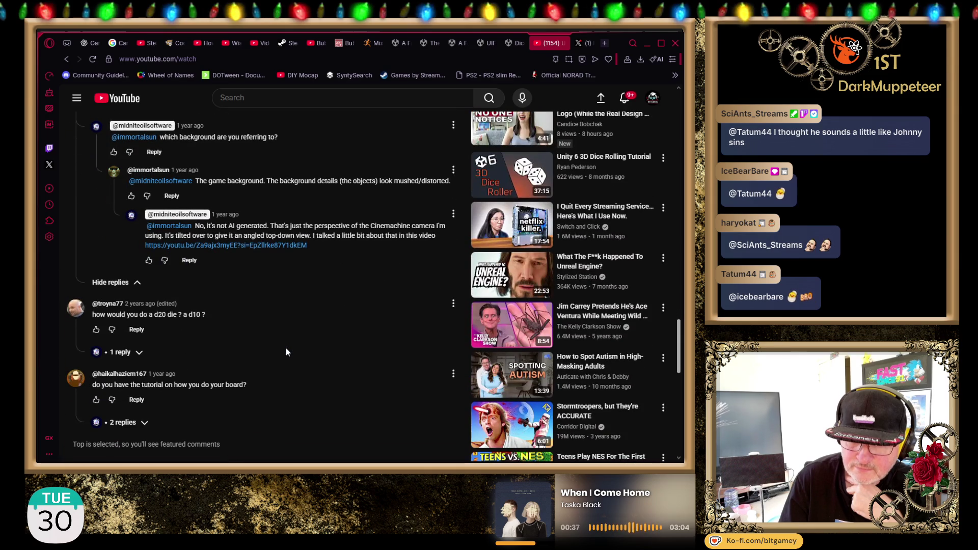
scroll(286, 352, down, 2)
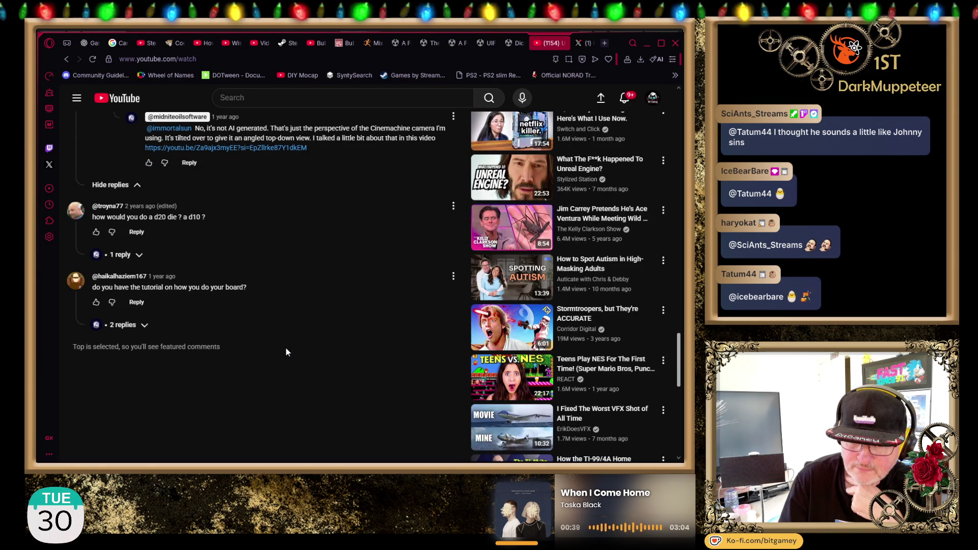
- Return to the description and open the Physics-Based Dice Rolling video in a new tab
scroll(222, 320, up, 10)
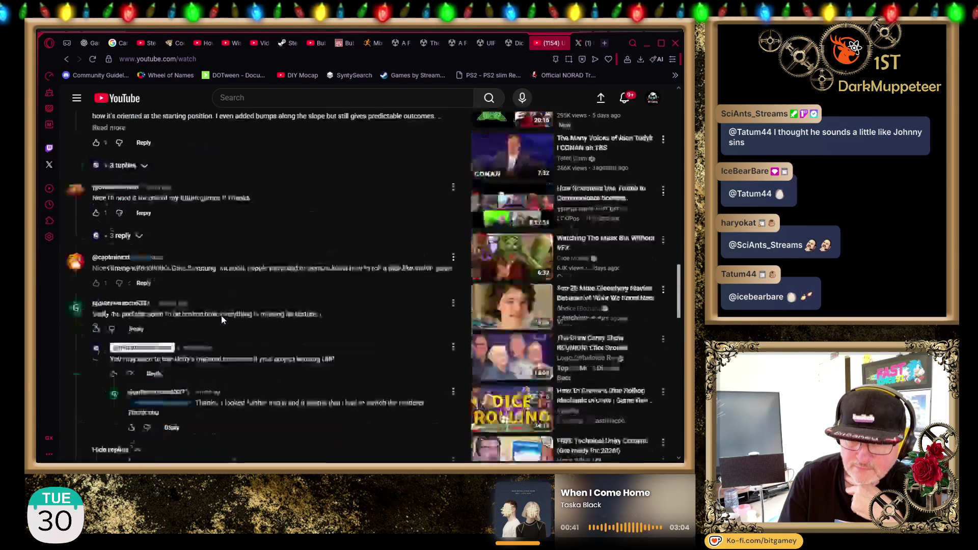
scroll(382, 301, up, 1)
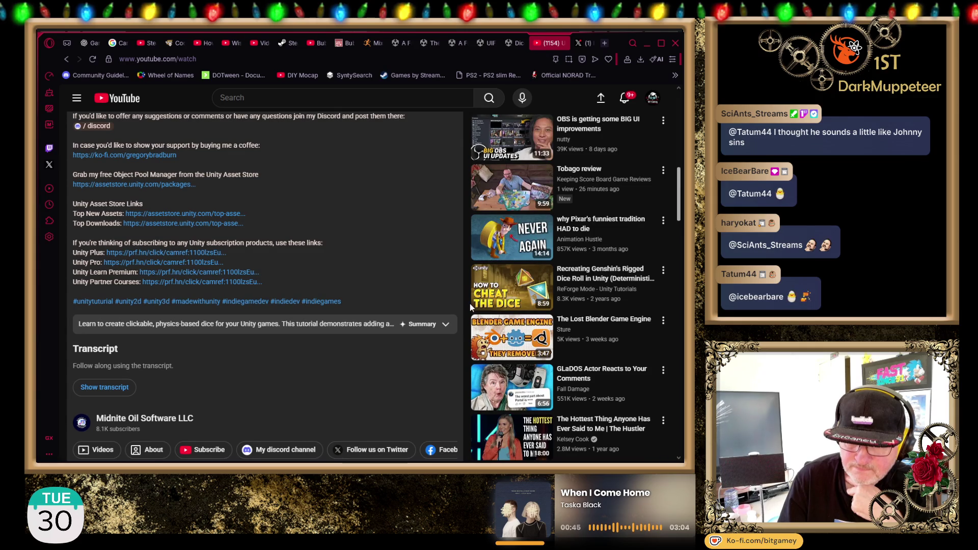
scroll(469, 303, up, 5)
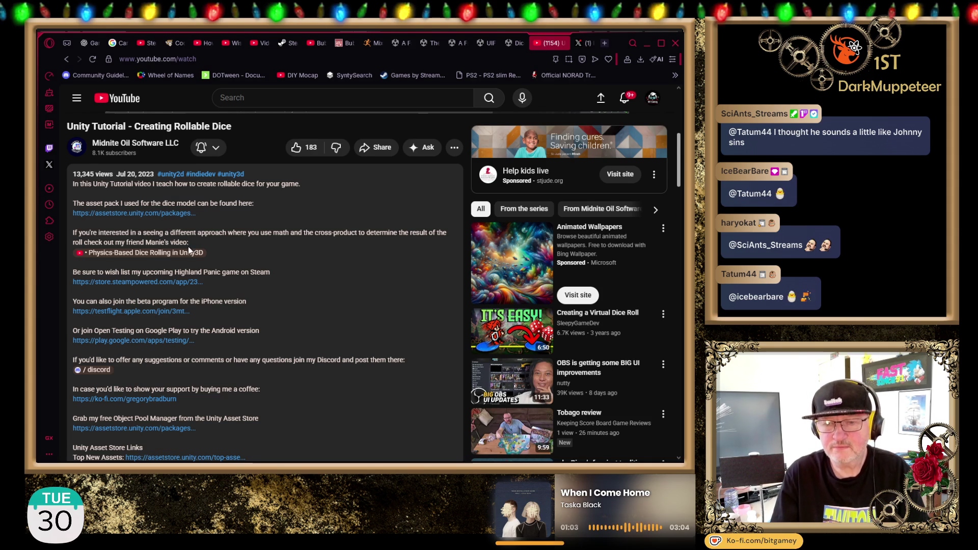
middle_click(552, 78)
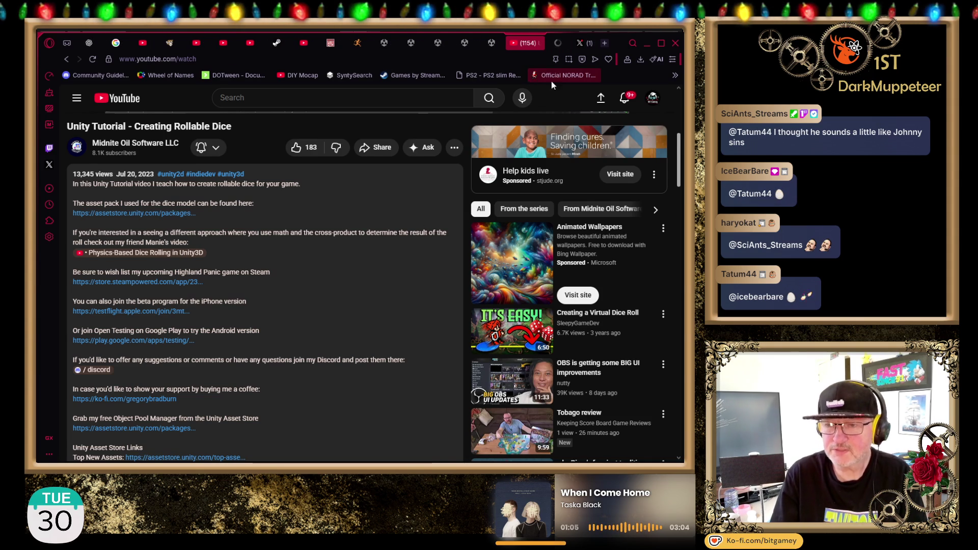
- Switch to the dice-rolling video and expand its full description
click(554, 45)
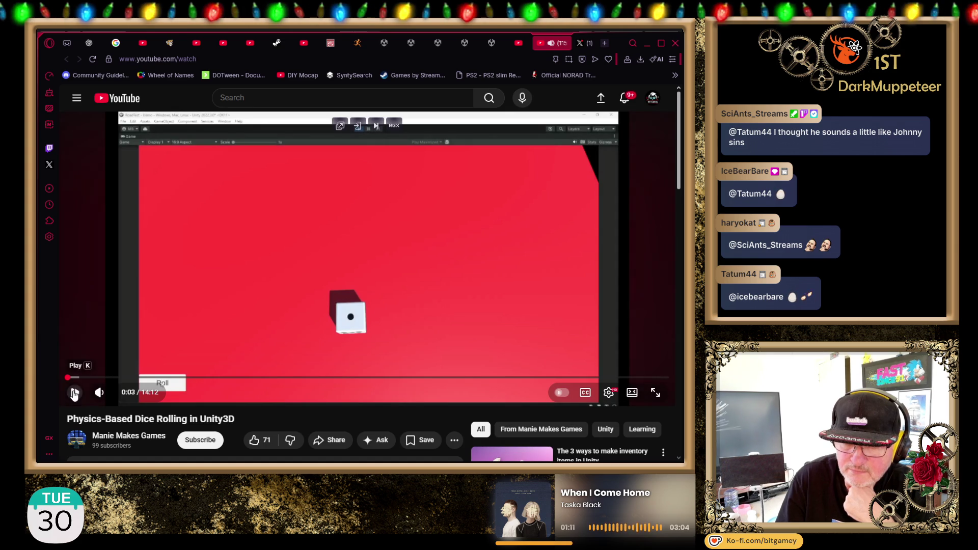
scroll(93, 355, down, 1)
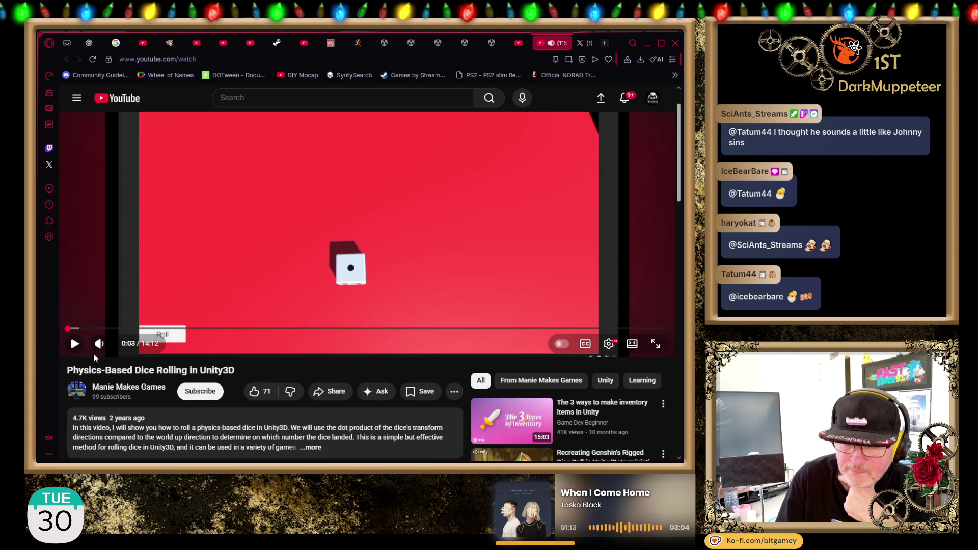
scroll(93, 354, down, 1)
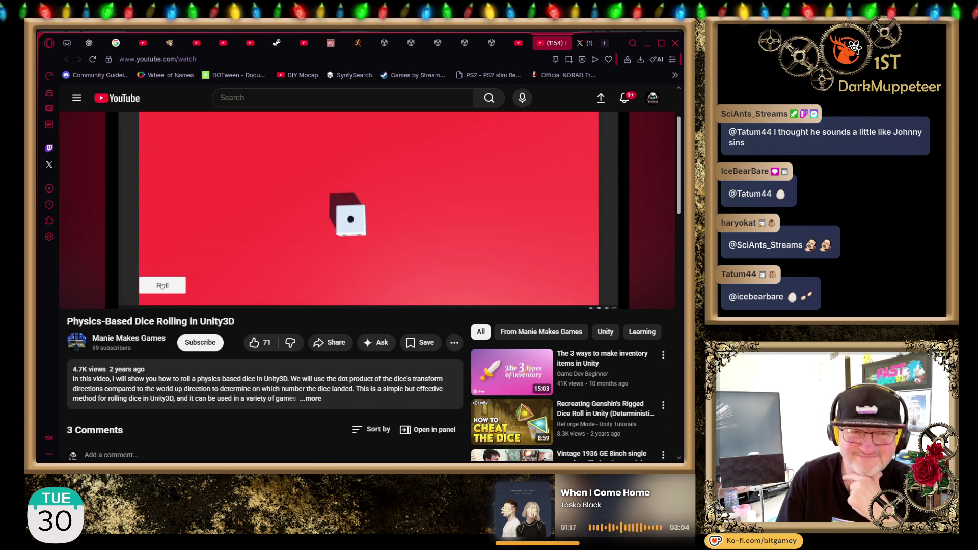
scroll(137, 274, down, 1)
scroll(137, 274, down, 1)
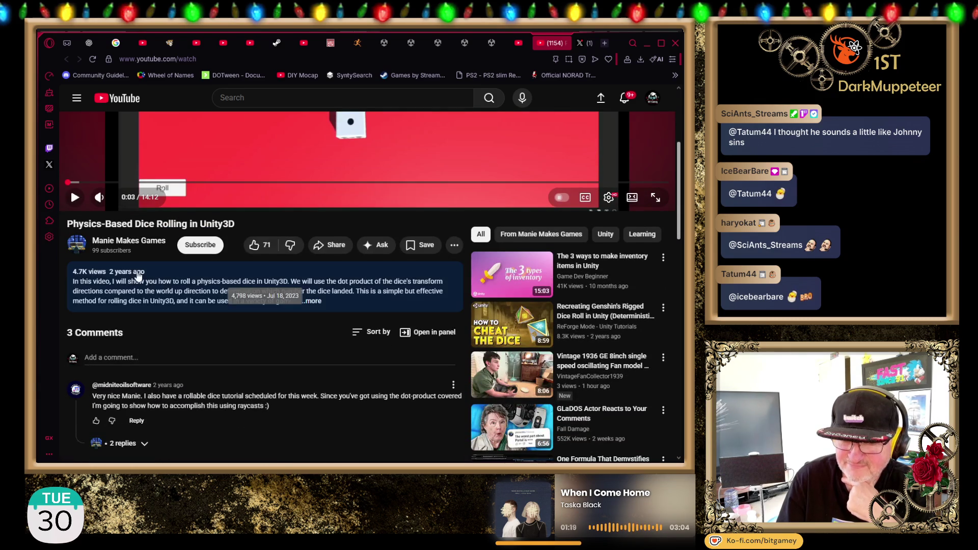
click(314, 301)
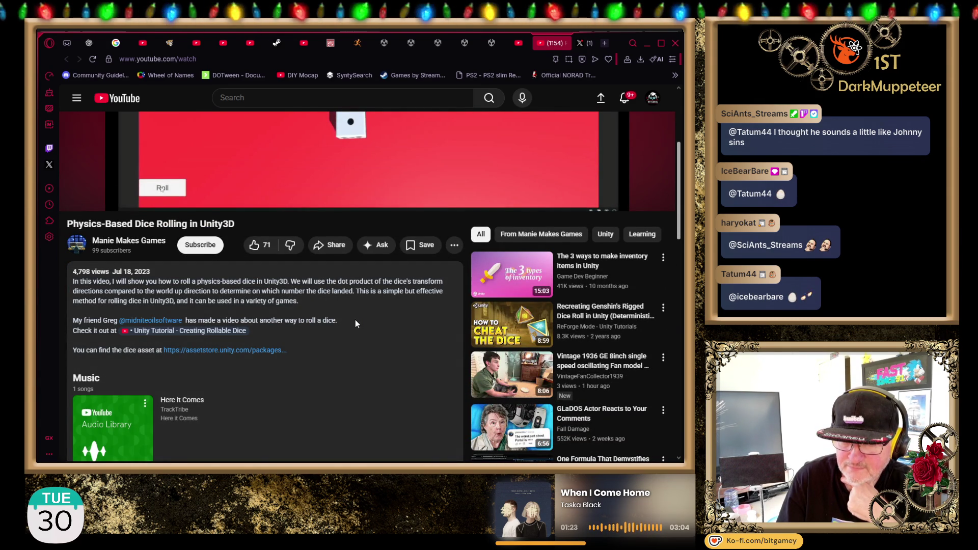
- Show the first comment's replies, then follow the description's dice asset link to the Asset Store
scroll(356, 321, down, 4)
scroll(356, 324, down, 5)
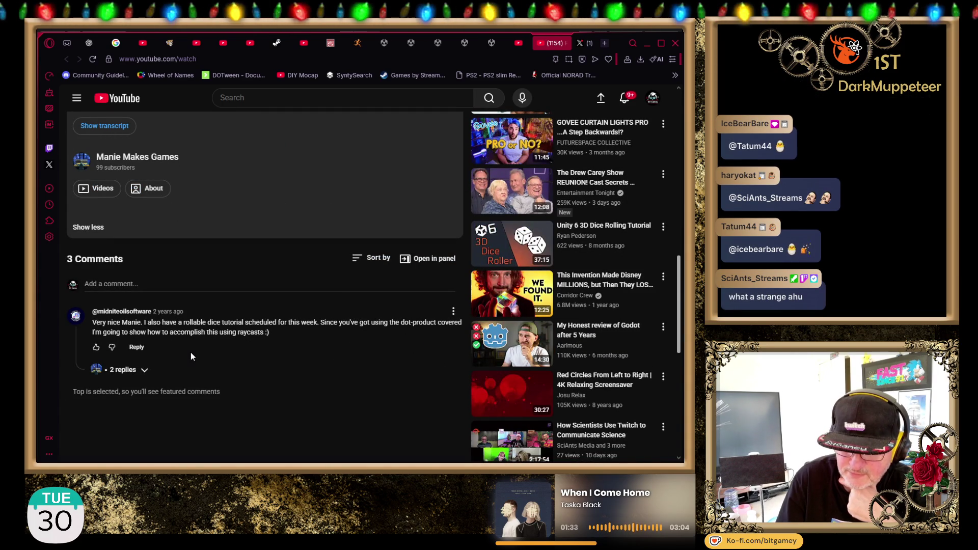
click(122, 370)
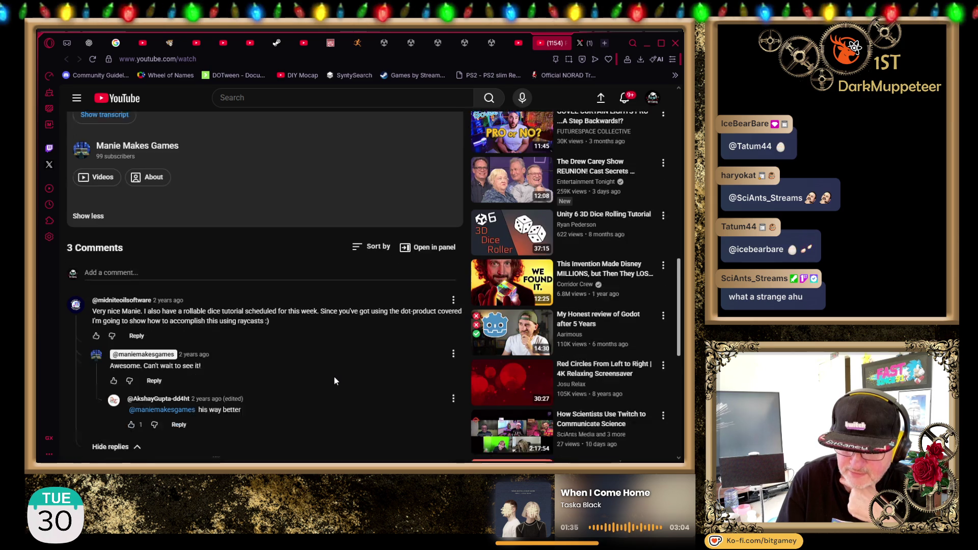
scroll(334, 376, down, 1)
scroll(334, 376, down, 1)
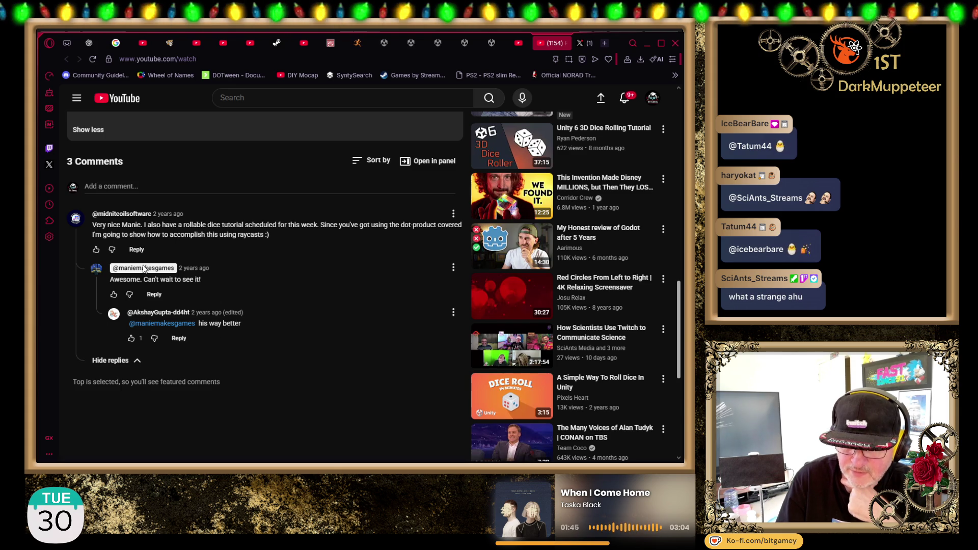
scroll(214, 280, up, 3)
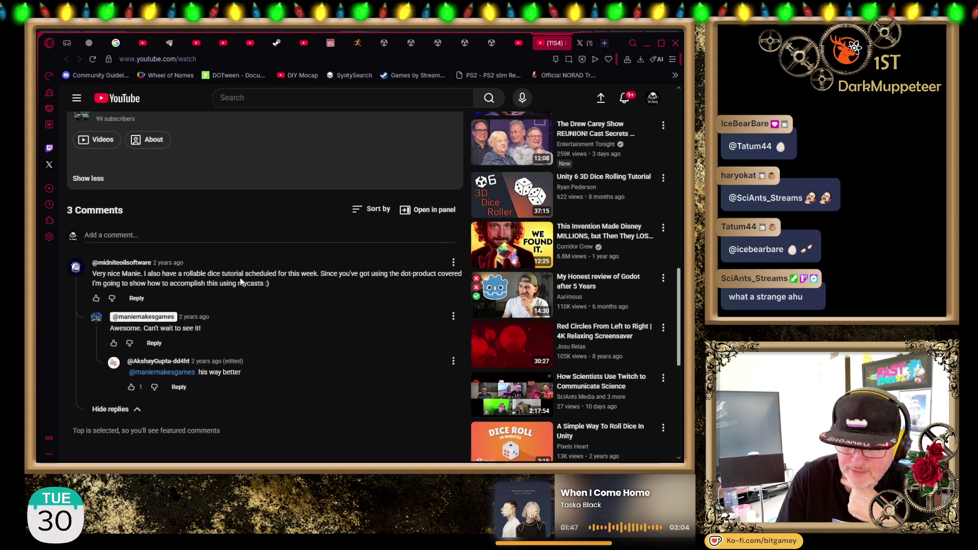
scroll(248, 280, up, 8)
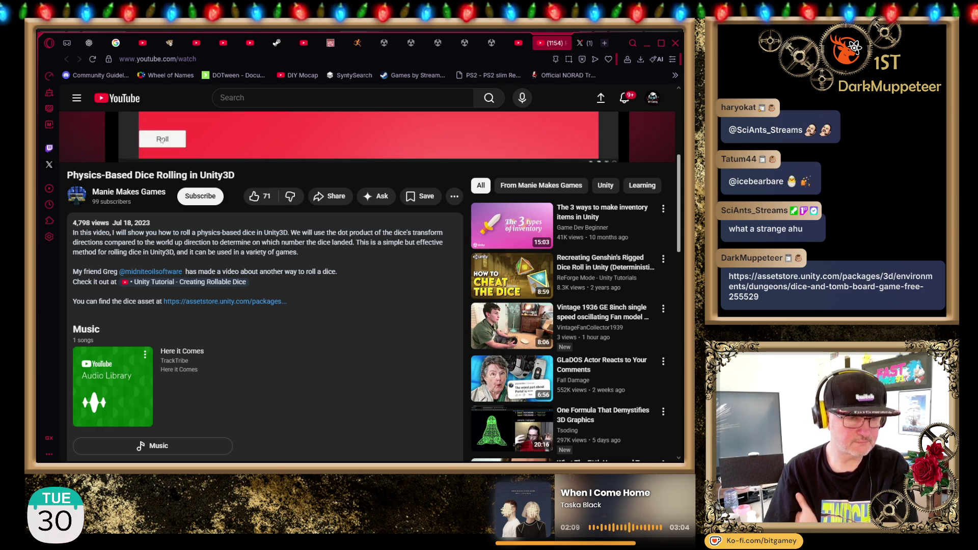
click(224, 301)
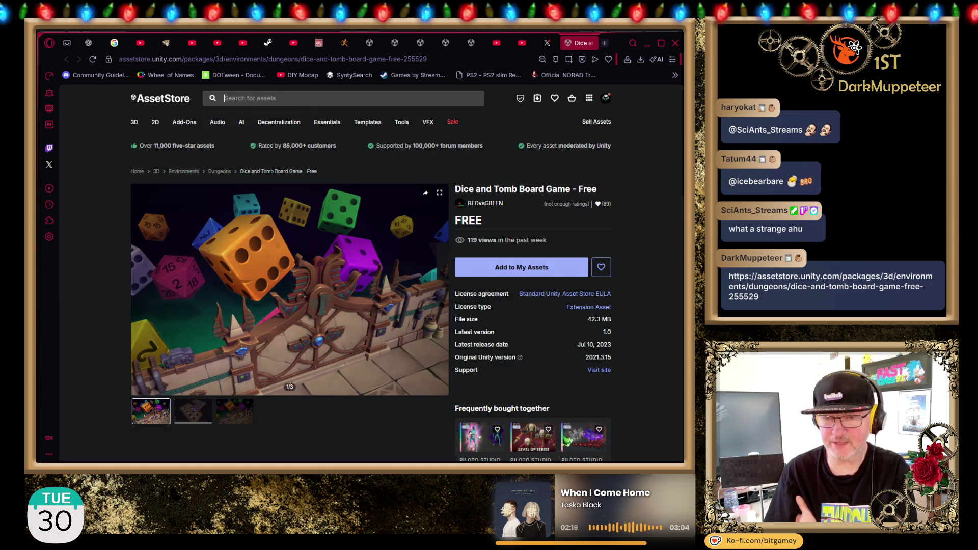
- Search the Asset Store for 'dice' and browse the 218 results led by Dice and Tomb
click(323, 100)
text(dice)
key(Return)
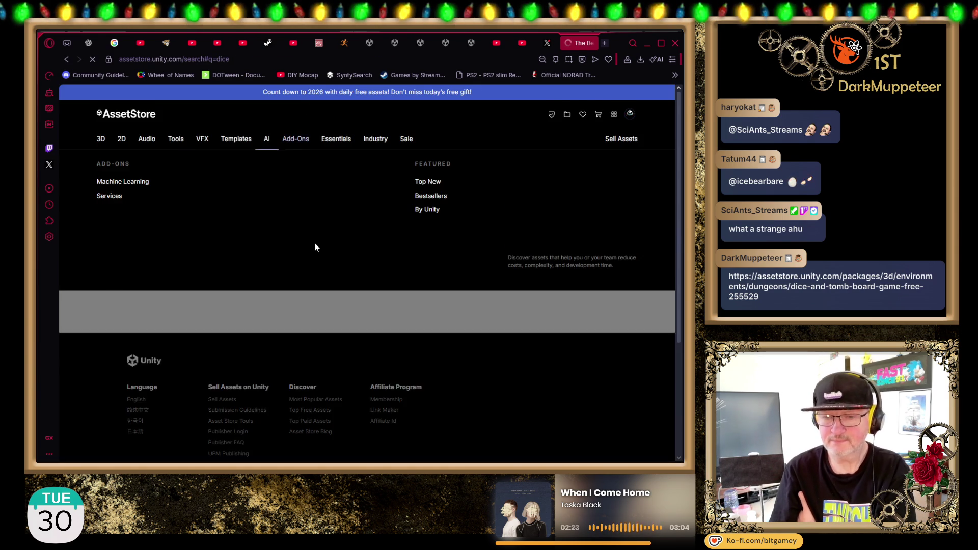
scroll(196, 357, down, 4)
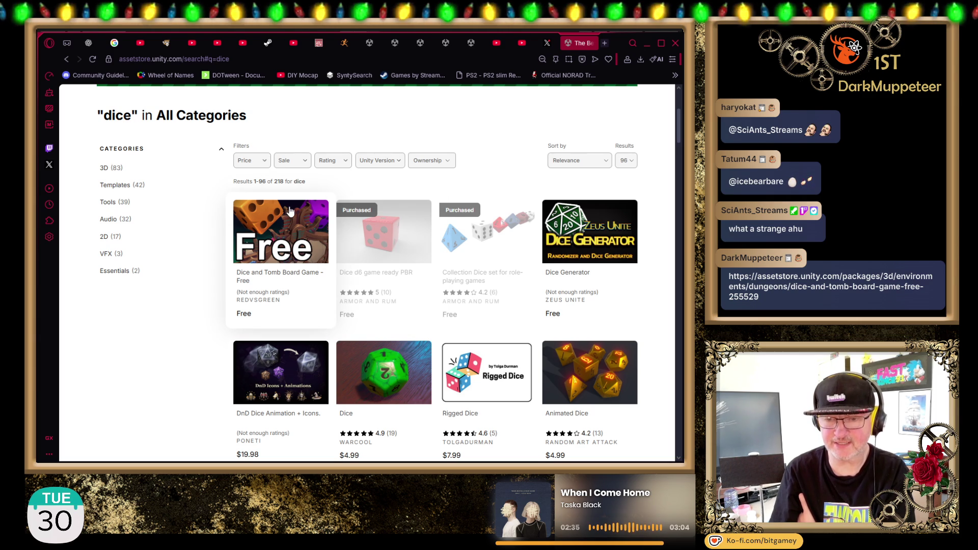
- Open the Dice and Tomb Board Game page and close the search-results and X tabs
click(261, 283)
click(556, 43)
click(566, 44)
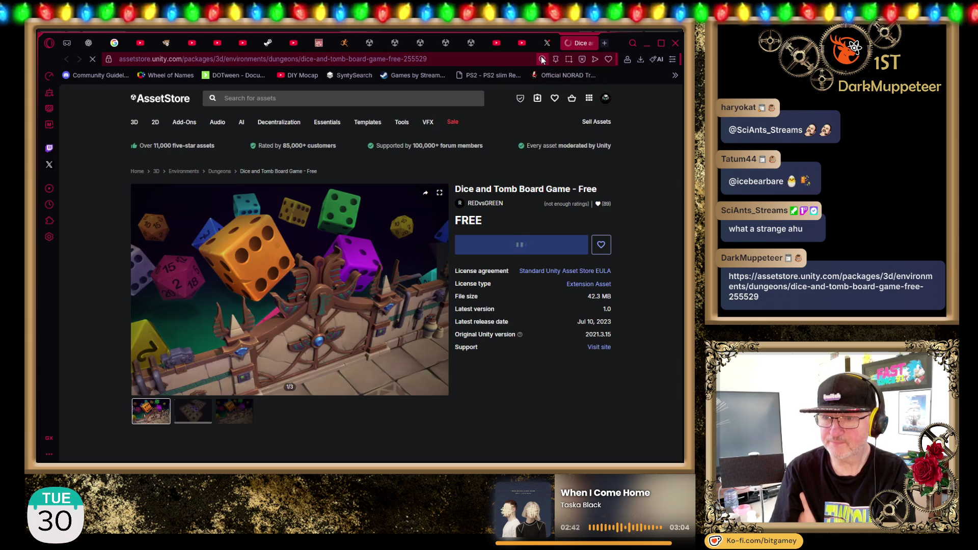
click(542, 44)
click(565, 43)
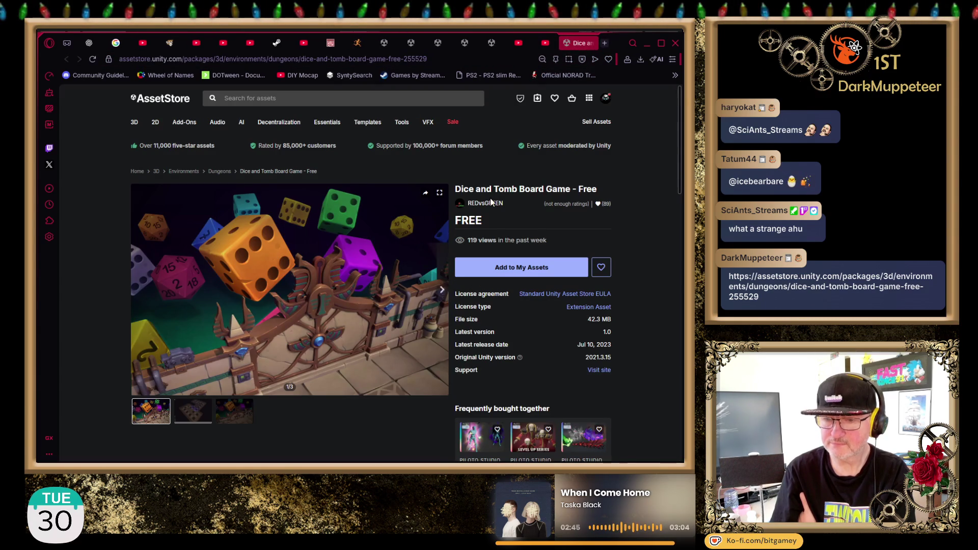
- View the second and third gallery images and collapse the render pipeline compatibility section
scroll(215, 326, down, 2)
click(203, 307)
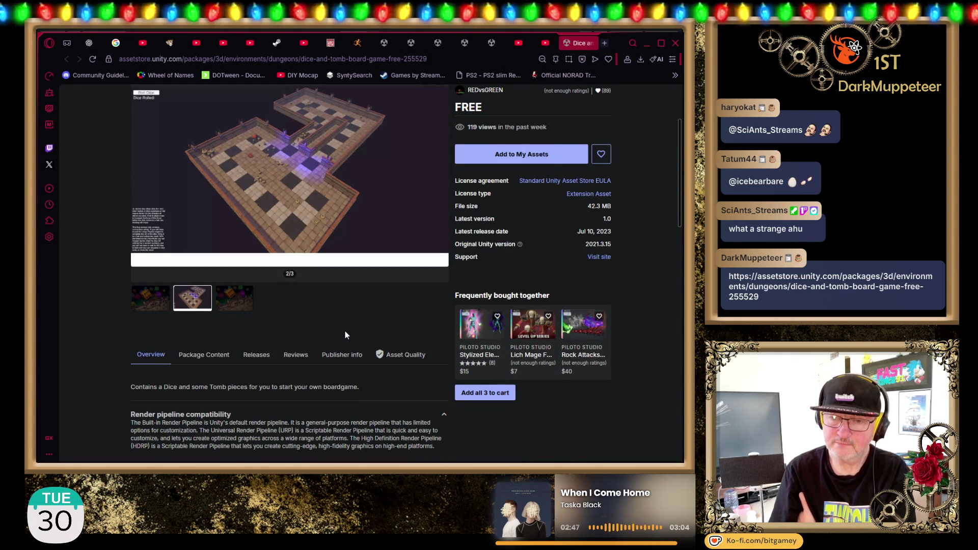
scroll(229, 336, up, 1)
click(240, 352)
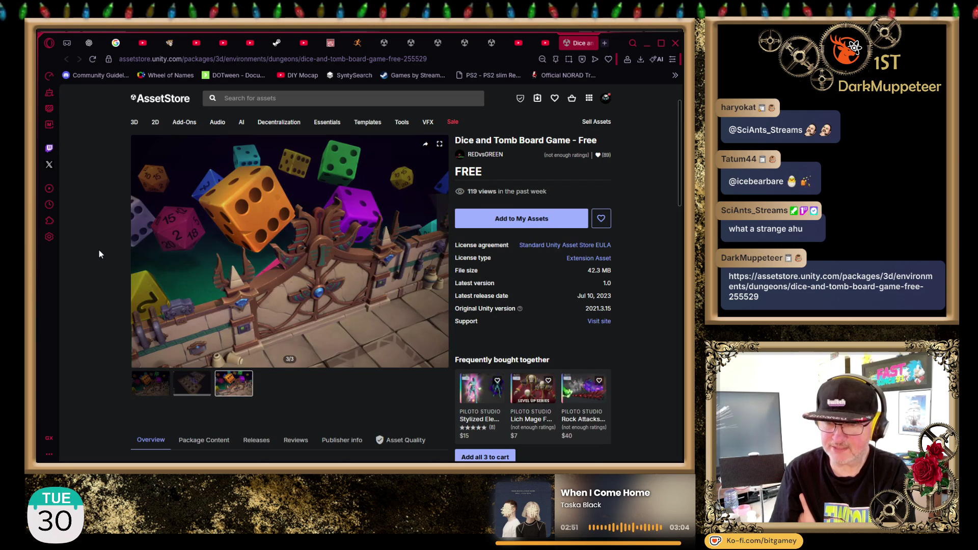
scroll(99, 249, down, 4)
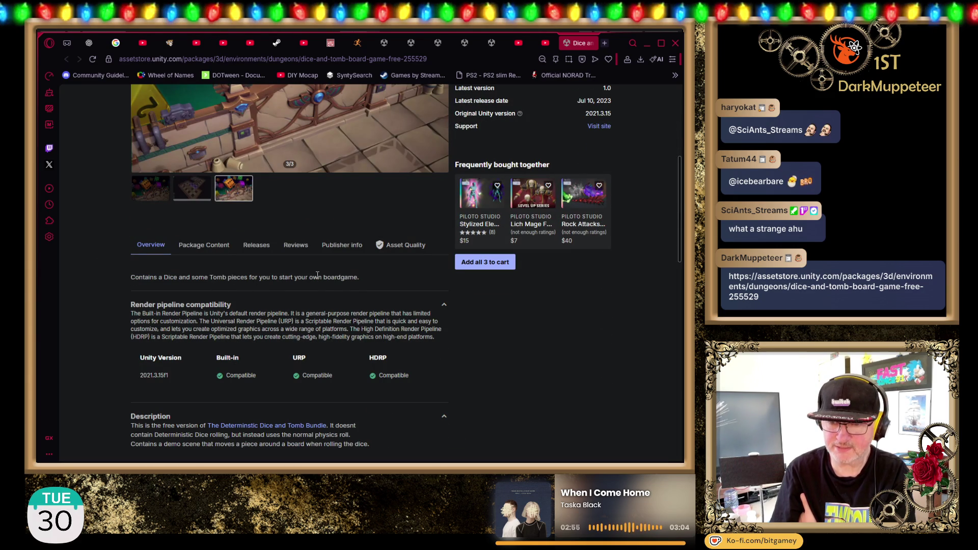
click(444, 307)
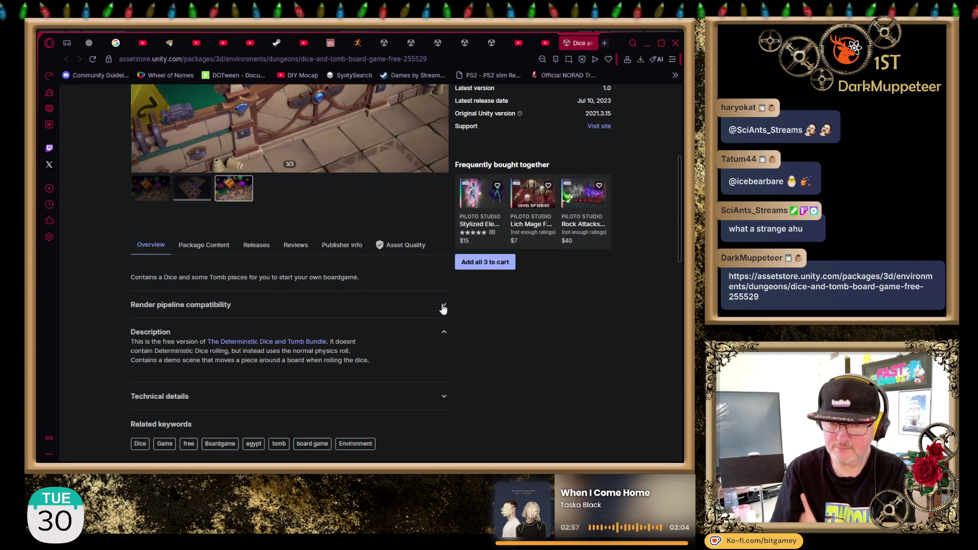
scroll(440, 306, down, 1)
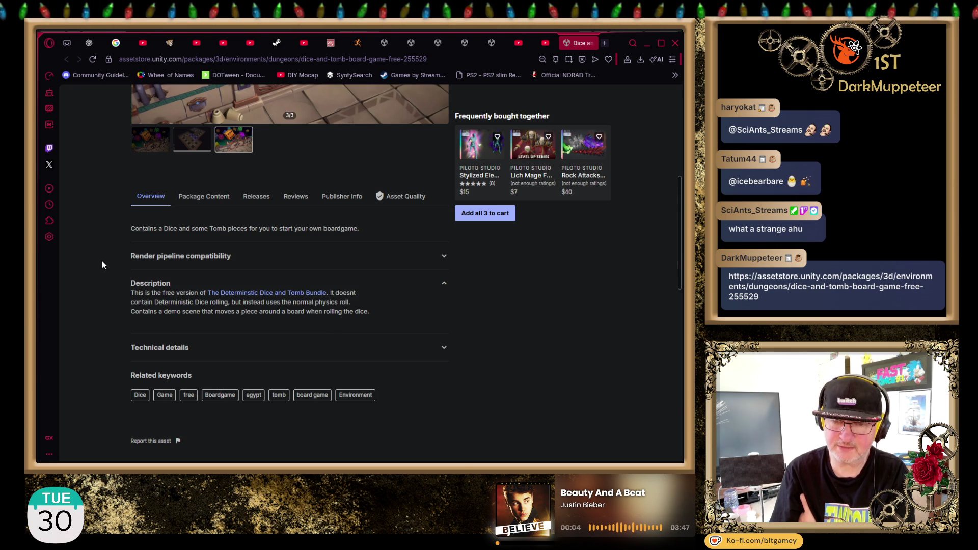
- Expand Technical details, show Package Content with the Scripts folder open, then add the pack to My Assets
click(158, 352)
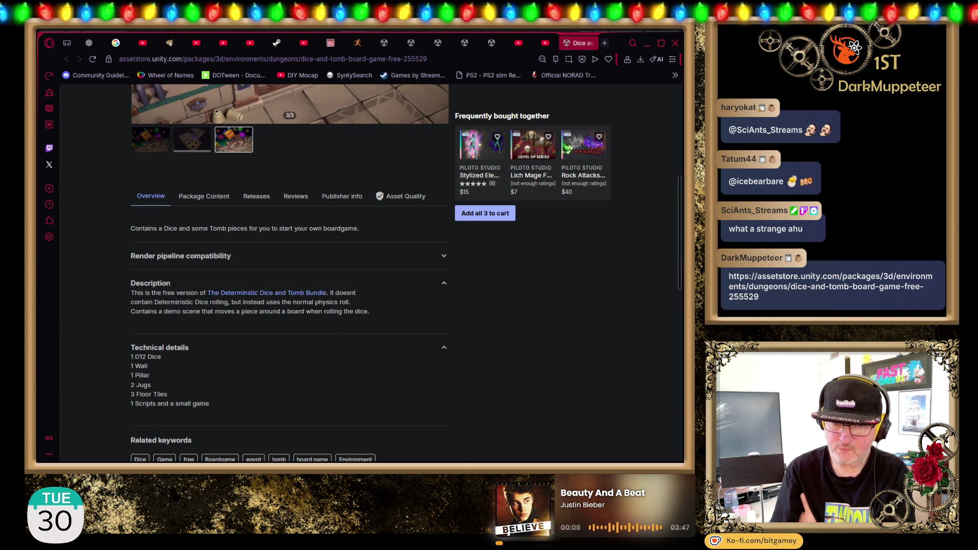
double_click(147, 404)
scroll(218, 382, down, 1)
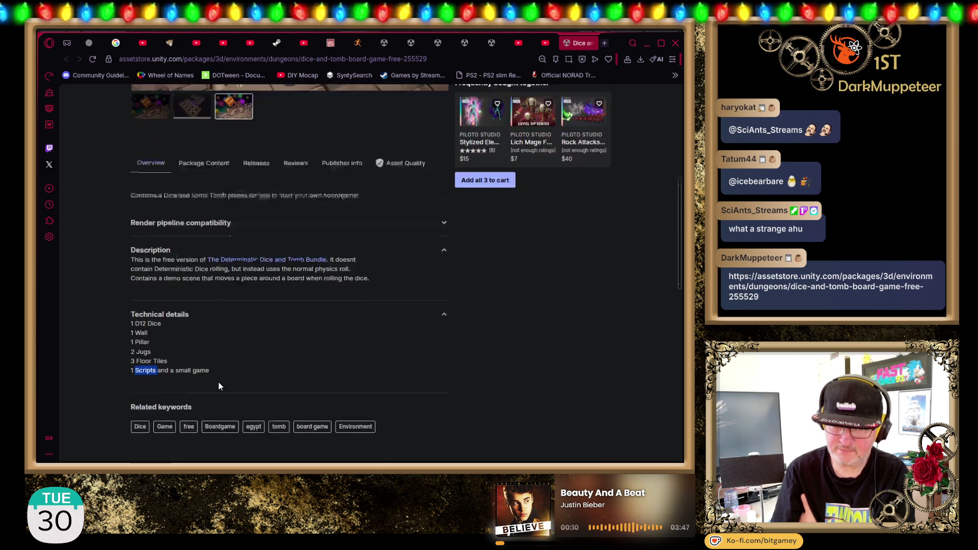
scroll(234, 316, up, 2)
click(218, 254)
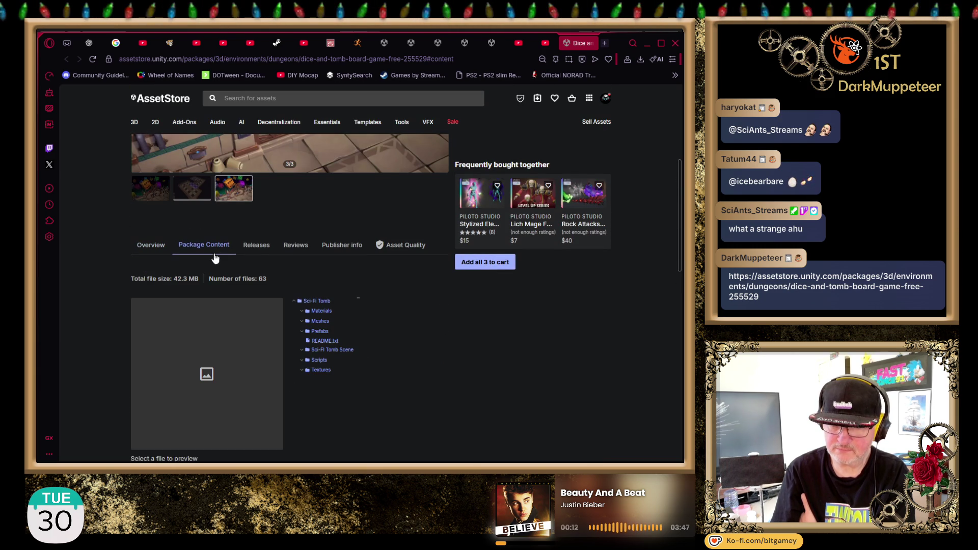
click(319, 359)
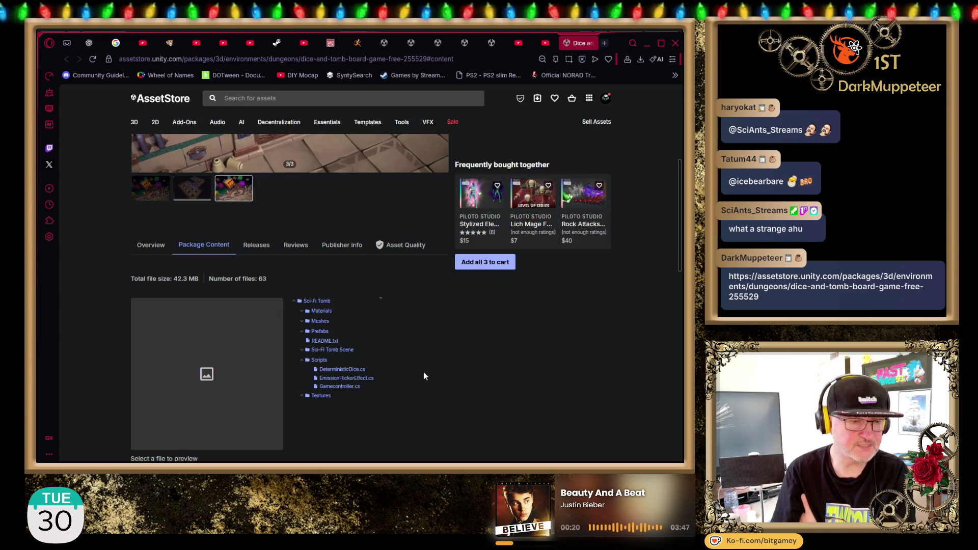
scroll(424, 376, up, 5)
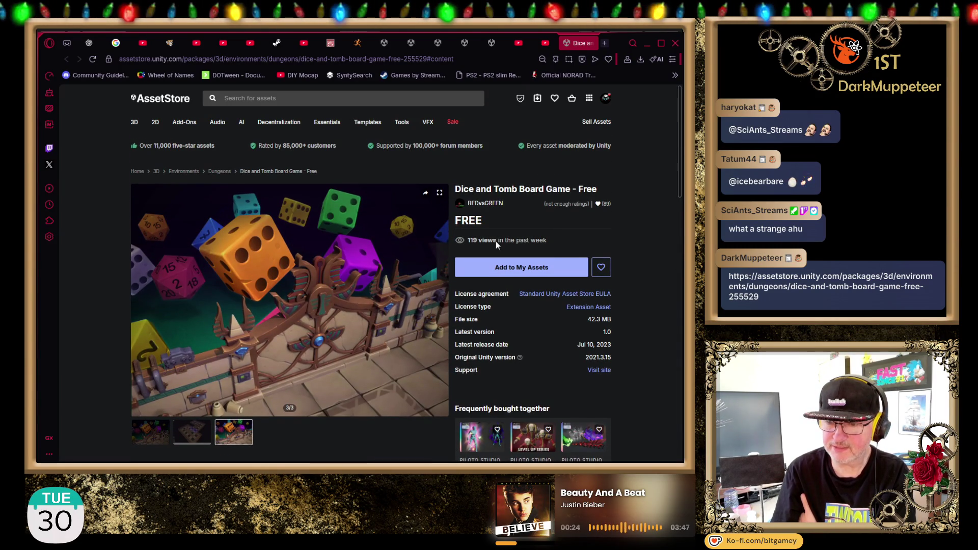
click(506, 270)
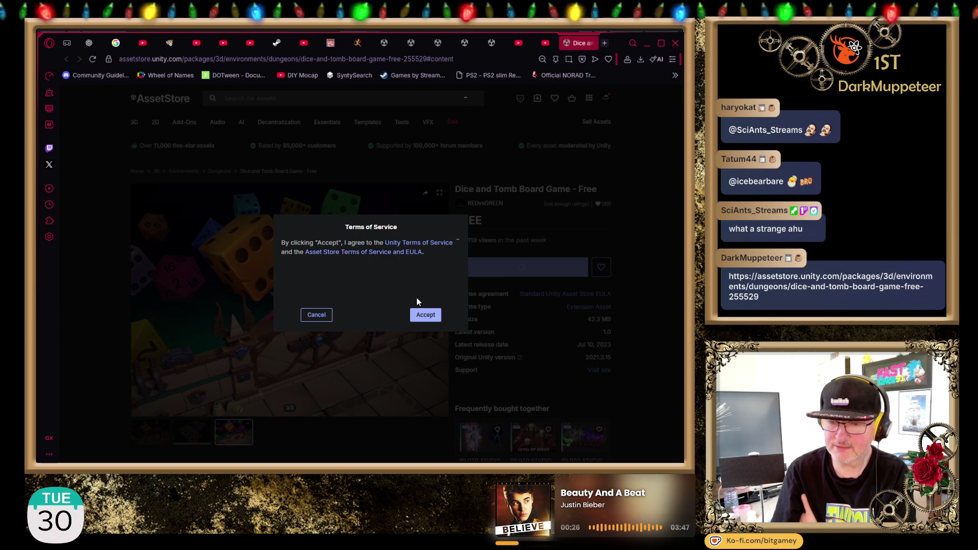
- Accept the Terms of Service to add the free pack and close the Asset Store page
click(422, 316)
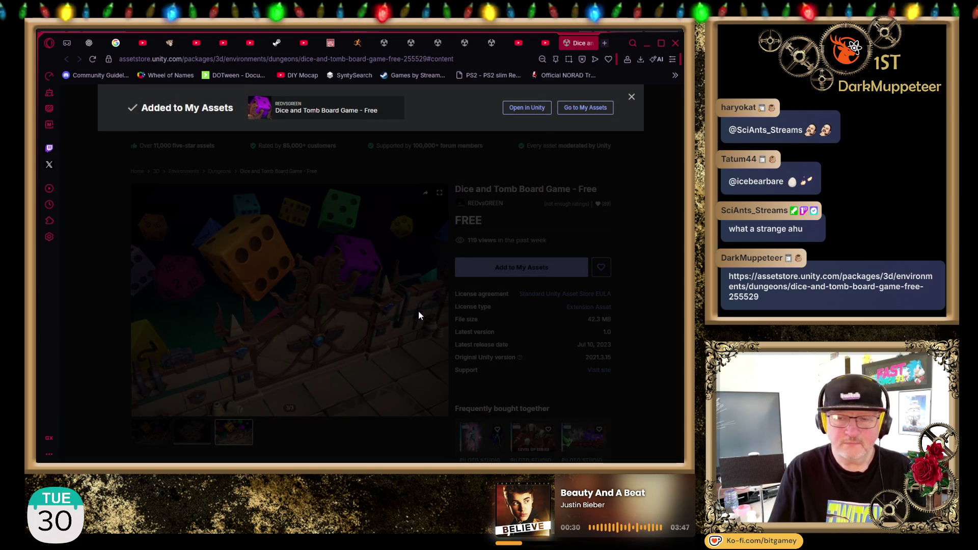
click(530, 107)
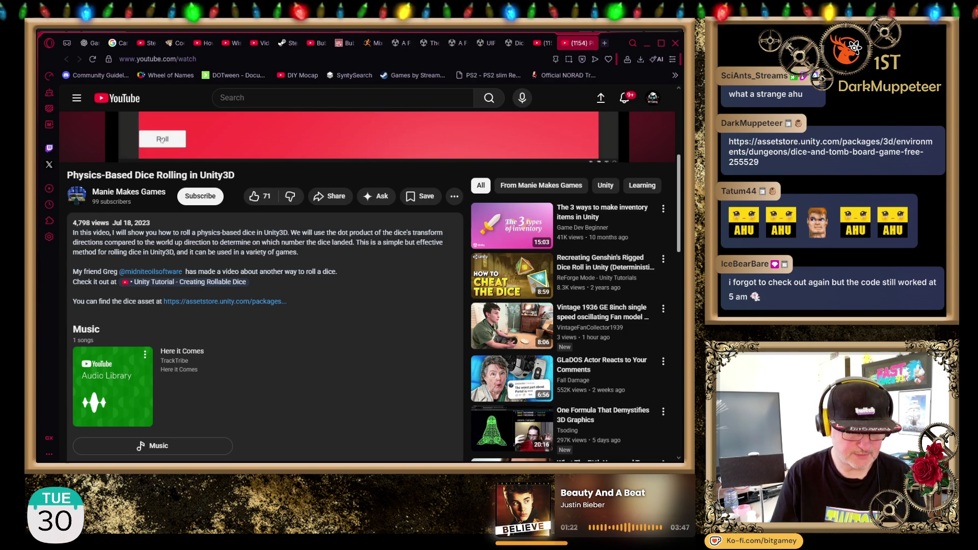
key(alt+Tab)
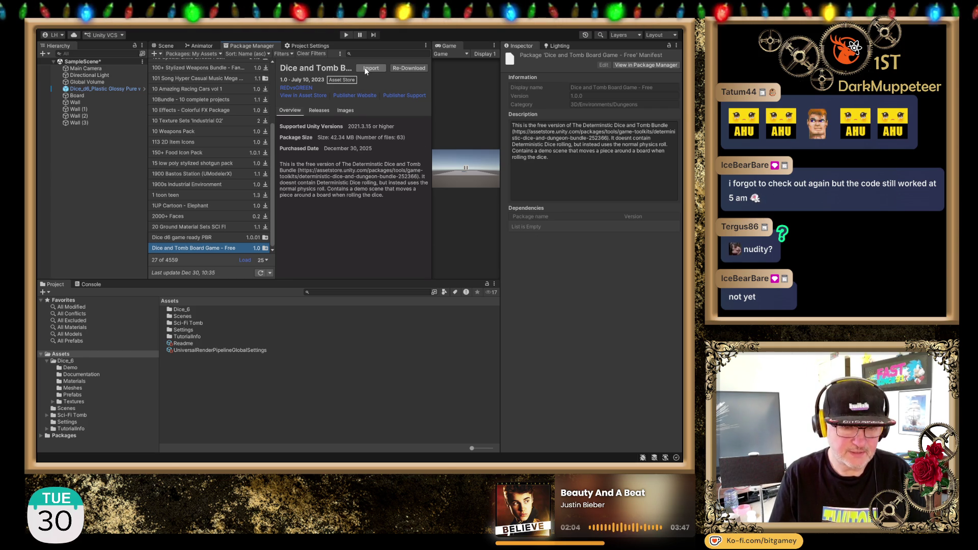
- Open the Sci-Fi Tomb Prefabs folder, collapsing Dice_6, and enlarge icons to thumbnail previews
click(77, 416)
click(46, 361)
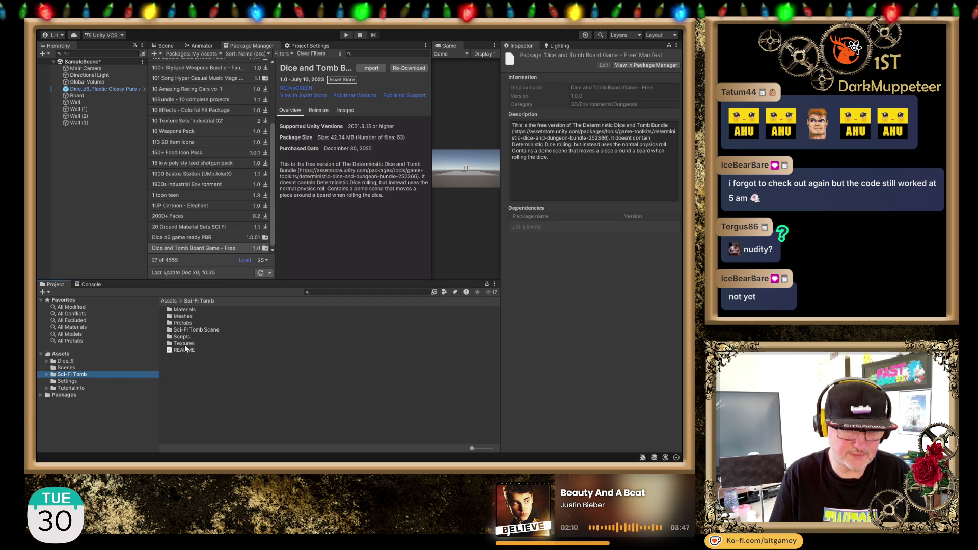
double_click(185, 323)
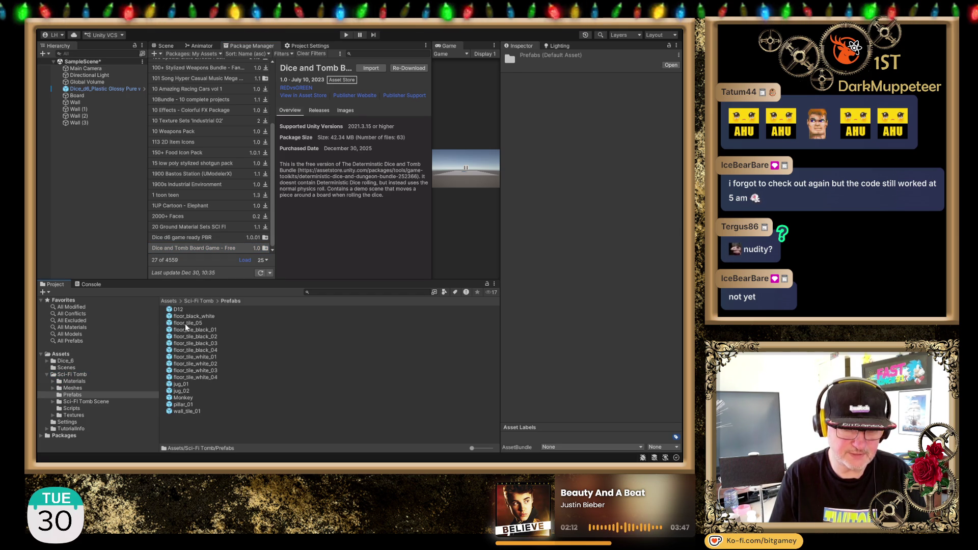
mouse_move(472, 449)
mouse_down()
mouse_move(486, 449)
mouse_move(469, 447)
mouse_up()
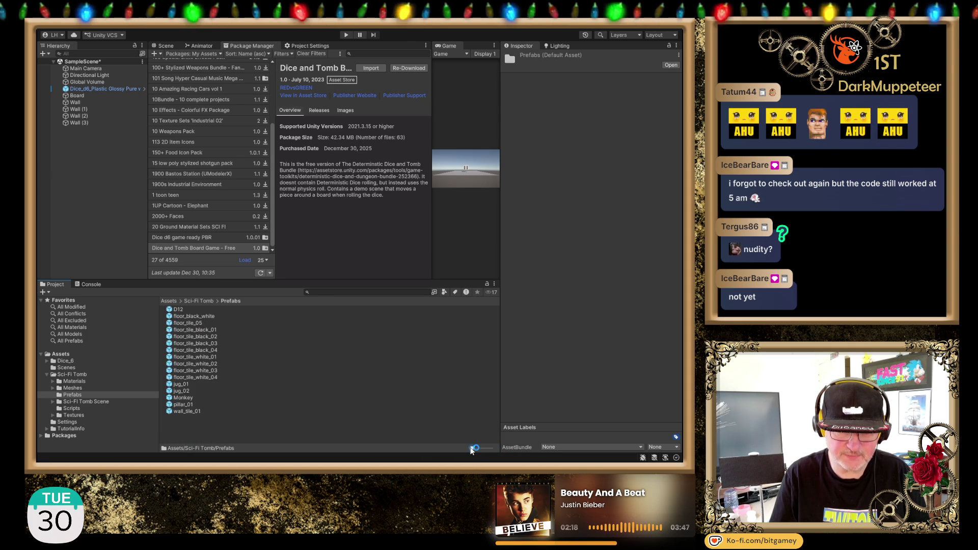
- Preview all ten Sci-Fi Tomb materials together, then resize thumbnails and select floor_tile_white_01
click(70, 383)
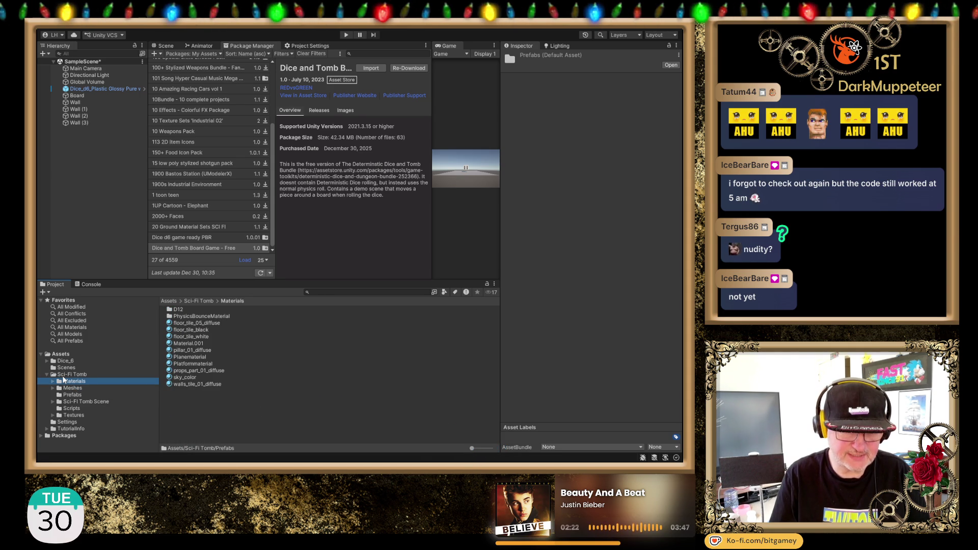
click(207, 322)
shift+click(198, 385)
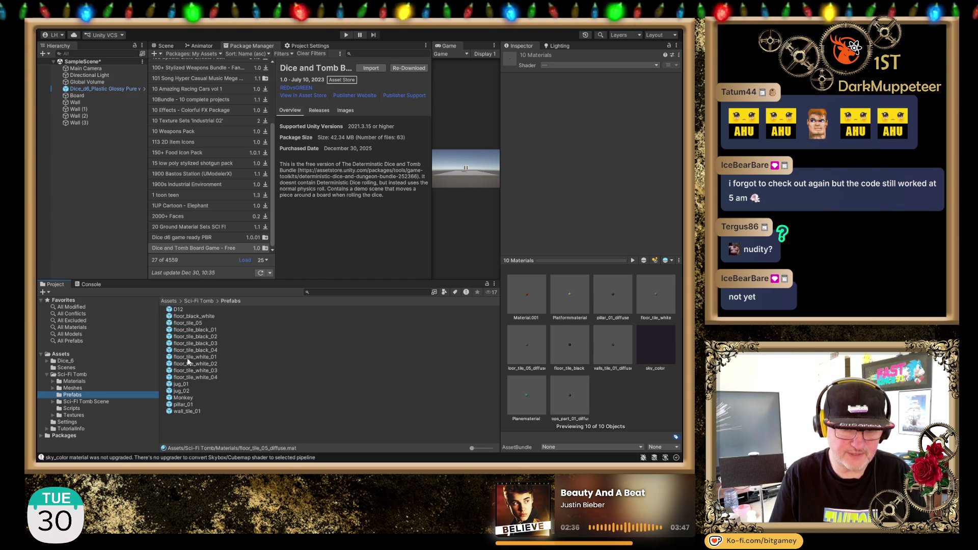
mouse_move(470, 448)
mouse_down()
mouse_move(500, 451)
mouse_move(434, 447)
mouse_up()
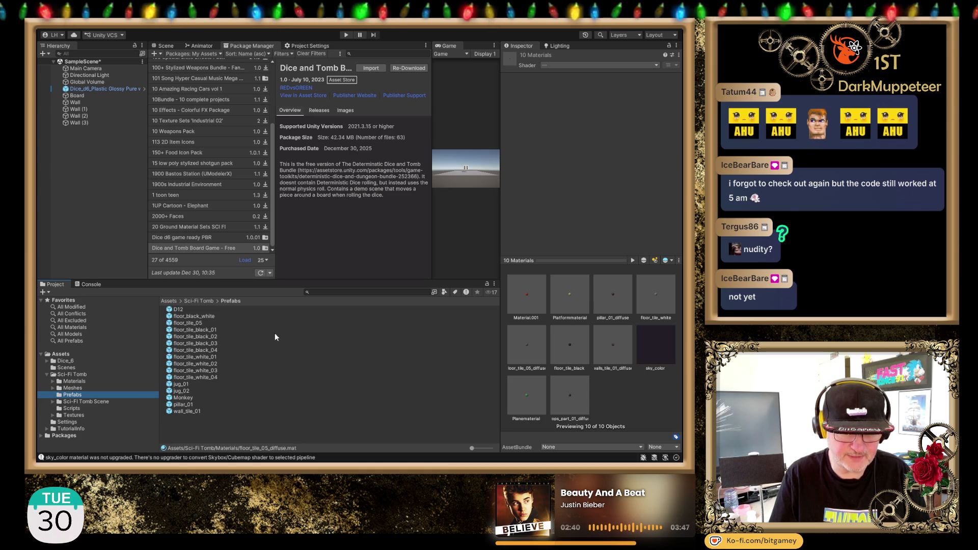
click(217, 356)
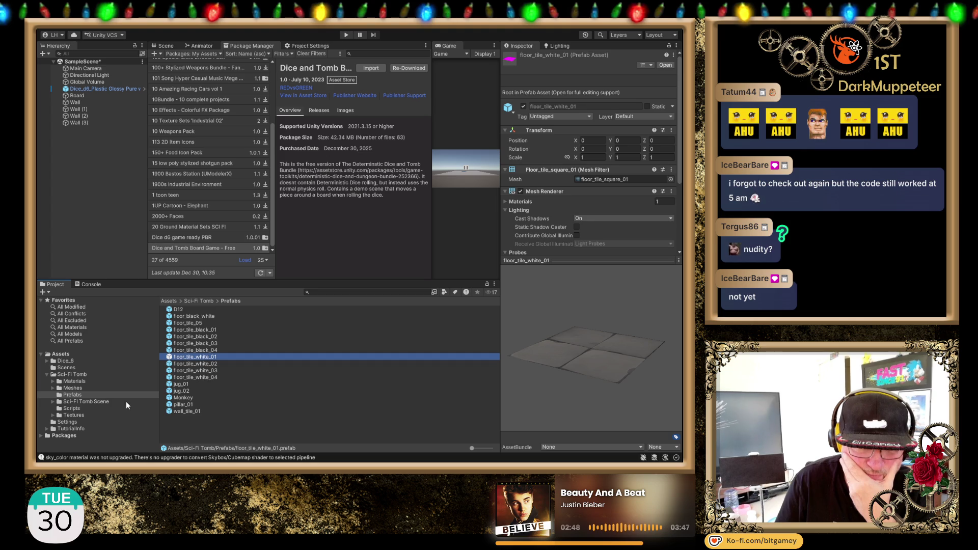
- Step through the prefabs from D12 via floor tiles, jug_02 and Monkey to wall_tile_01, back to pillar_01
click(181, 310)
key(Down)
key(Down)
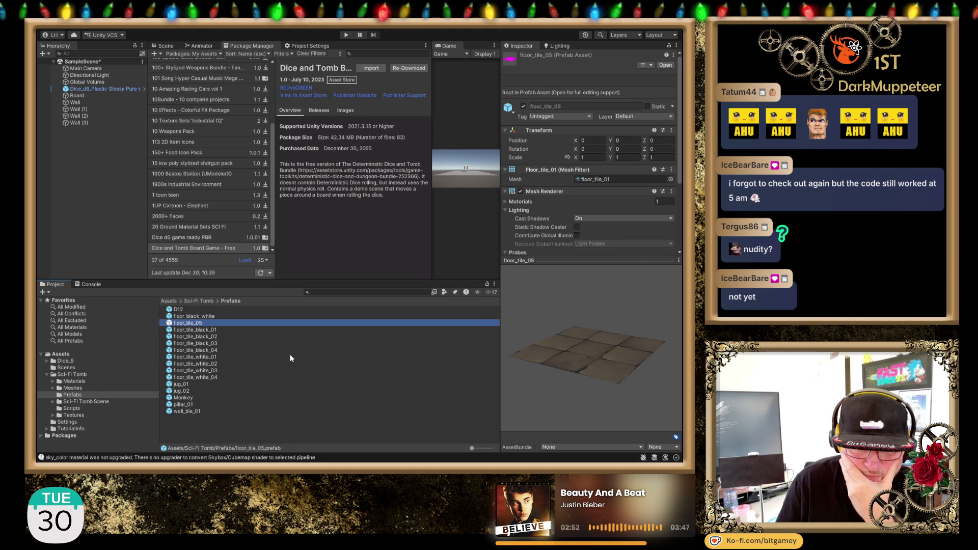
key(Down)
key(Down)
key(Down)
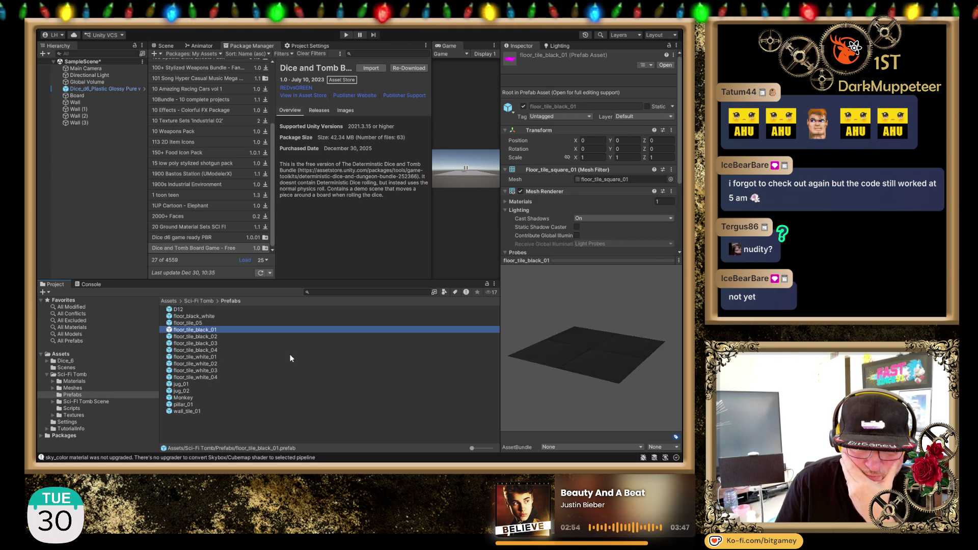
key(Down)
key(Down)
key(Down)
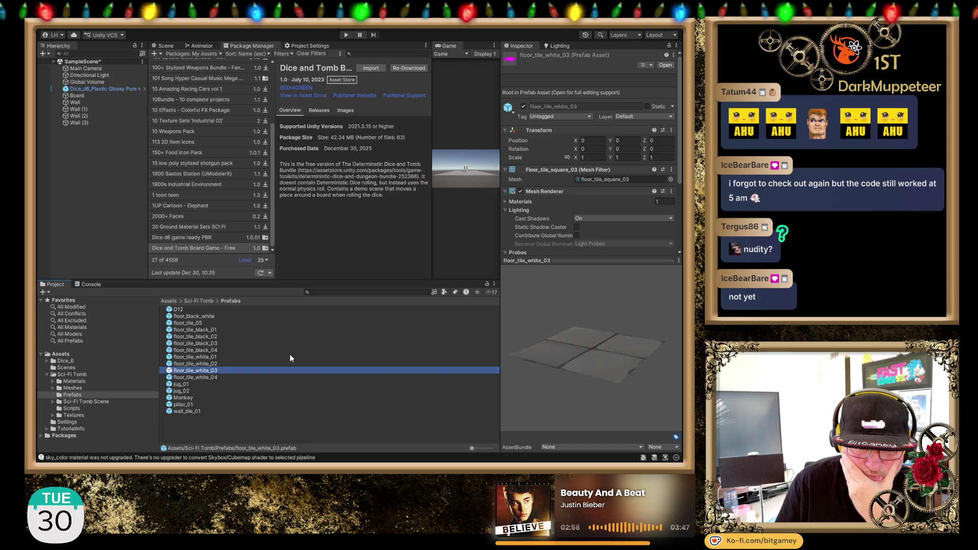
key(Down)
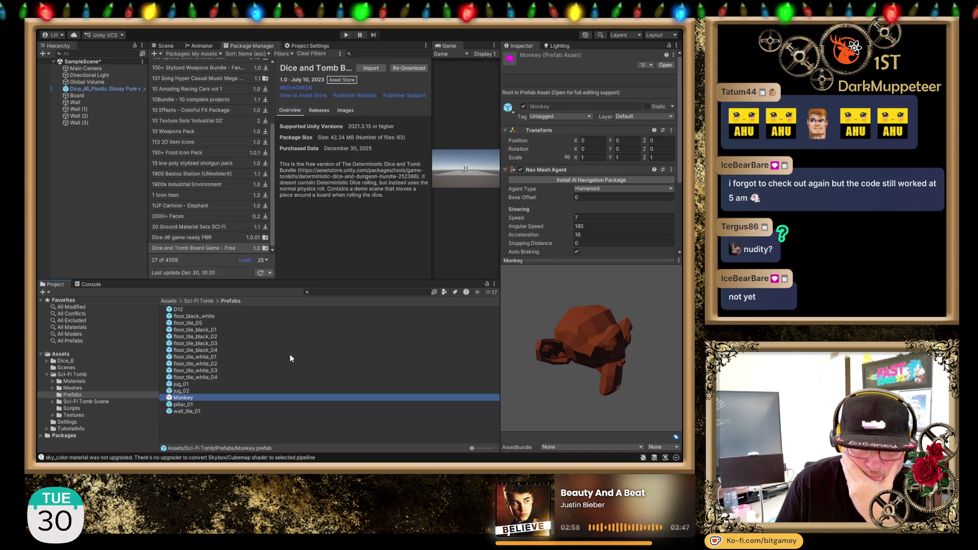
key(Down)
key(Down)
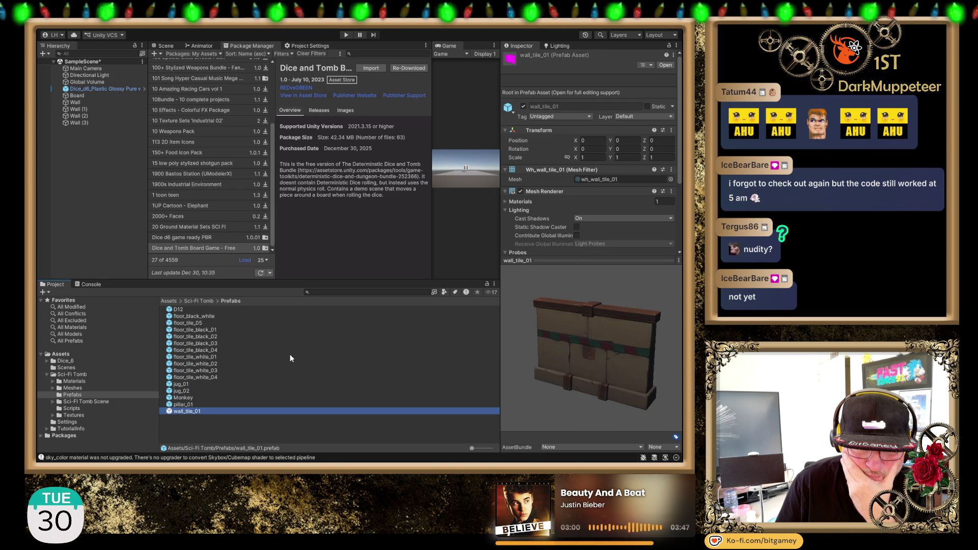
key(Up)
key(Up)
key(Up)
key(Up)
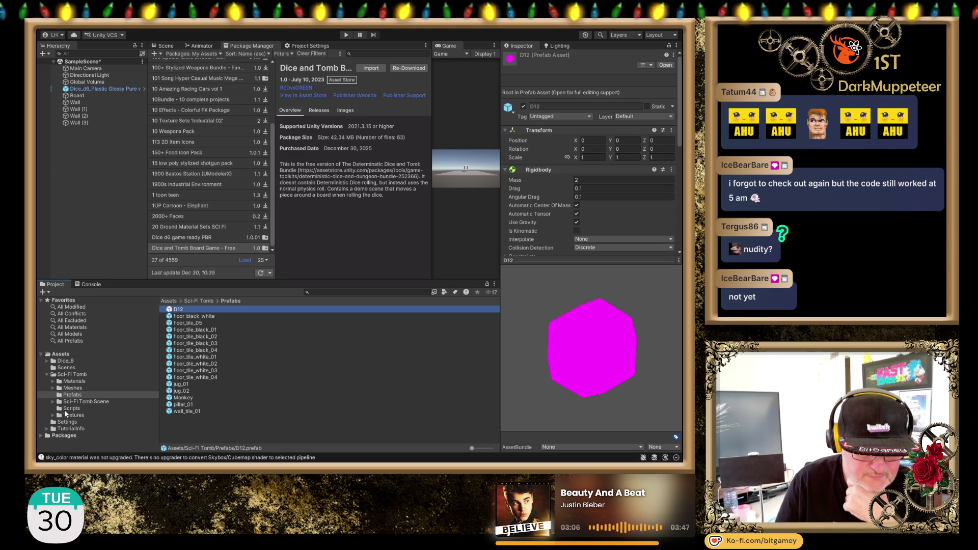
click(69, 375)
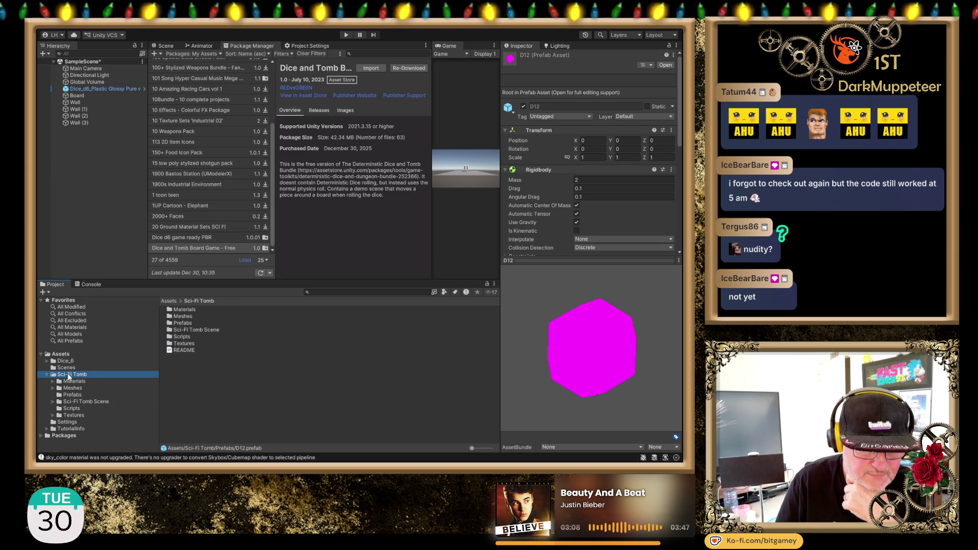
- Open Sci-Fi Tomb/Materials/D12, inspect the magenta D12 material, and collapse the Materials folder
click(113, 381)
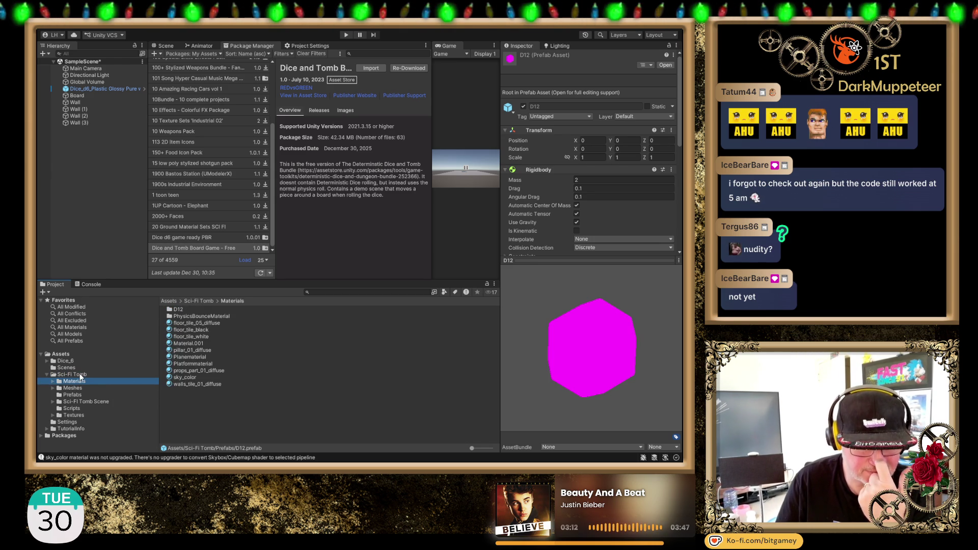
double_click(178, 310)
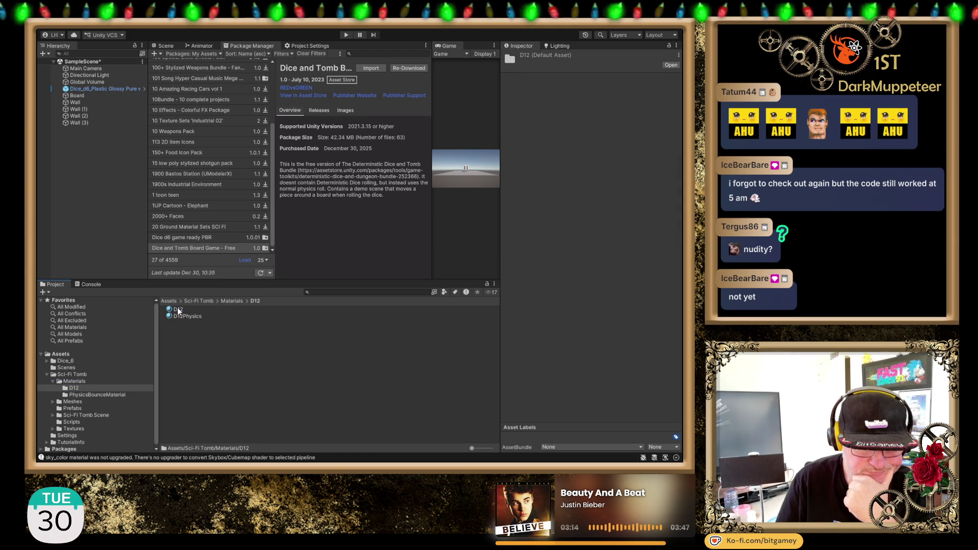
click(182, 312)
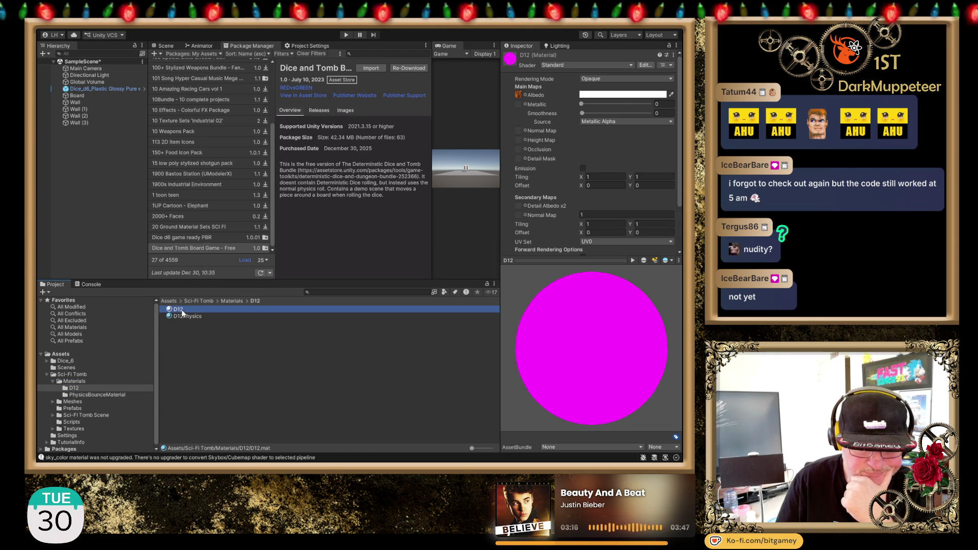
click(51, 381)
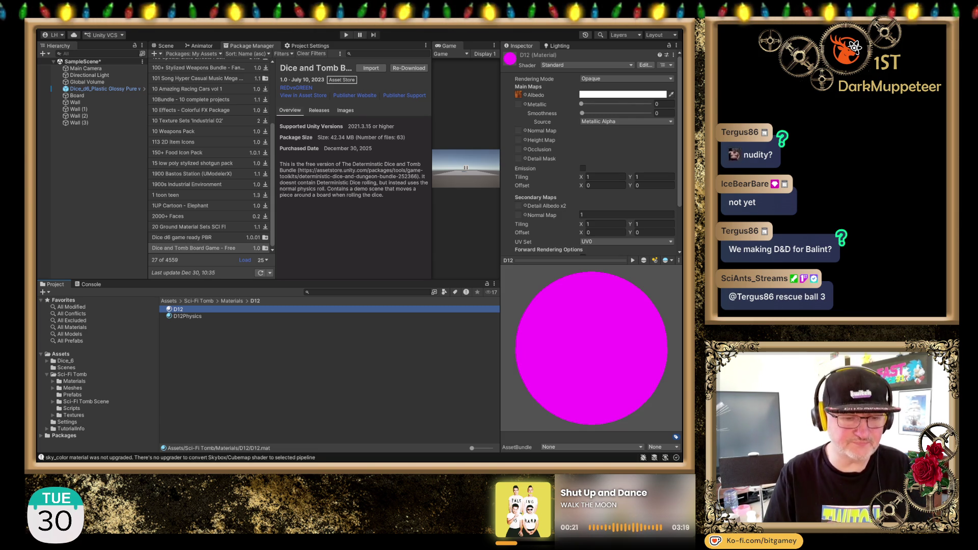
key(alt+Tab)
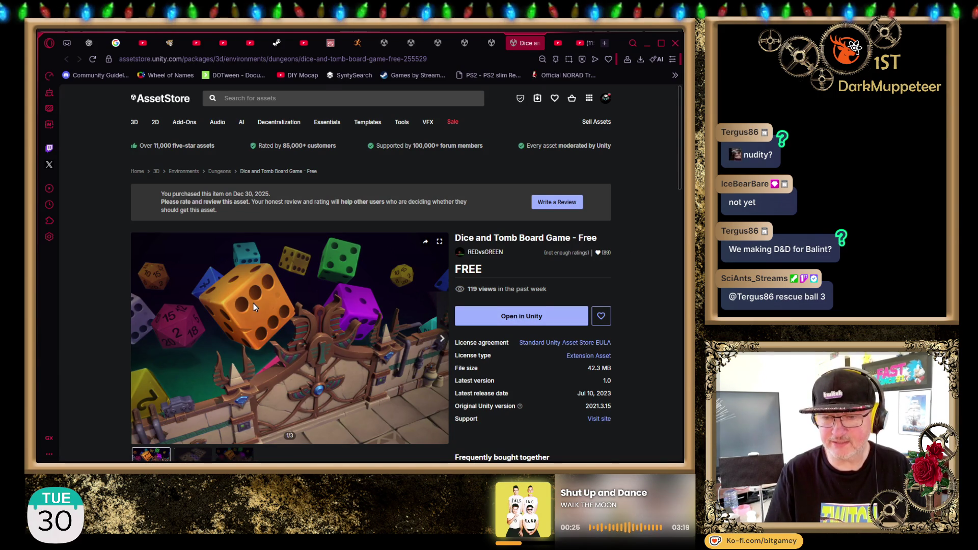
- Show the store page's Package Content and expand the Prefabs folder among the 63 files (42.3 MB)
scroll(253, 304, down, 1)
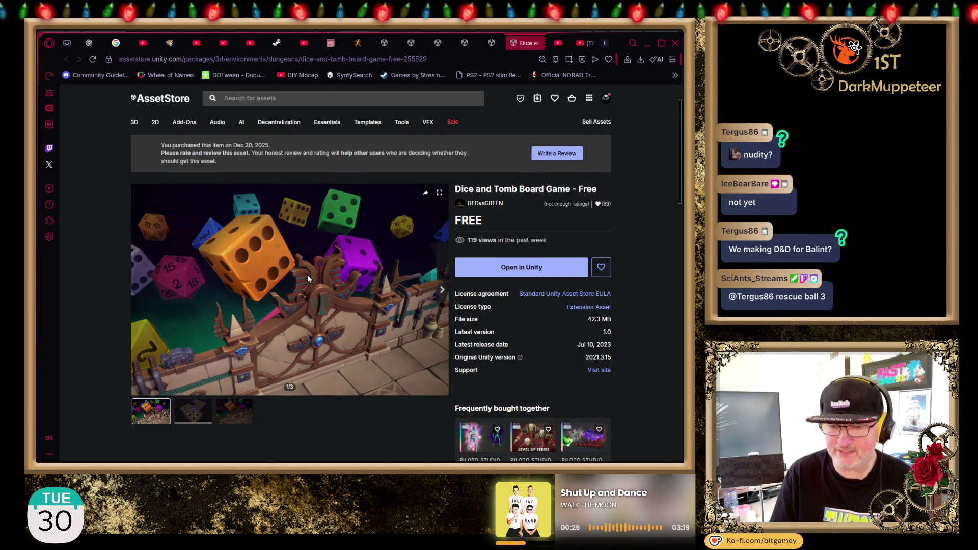
scroll(291, 300, down, 1)
scroll(226, 230, down, 4)
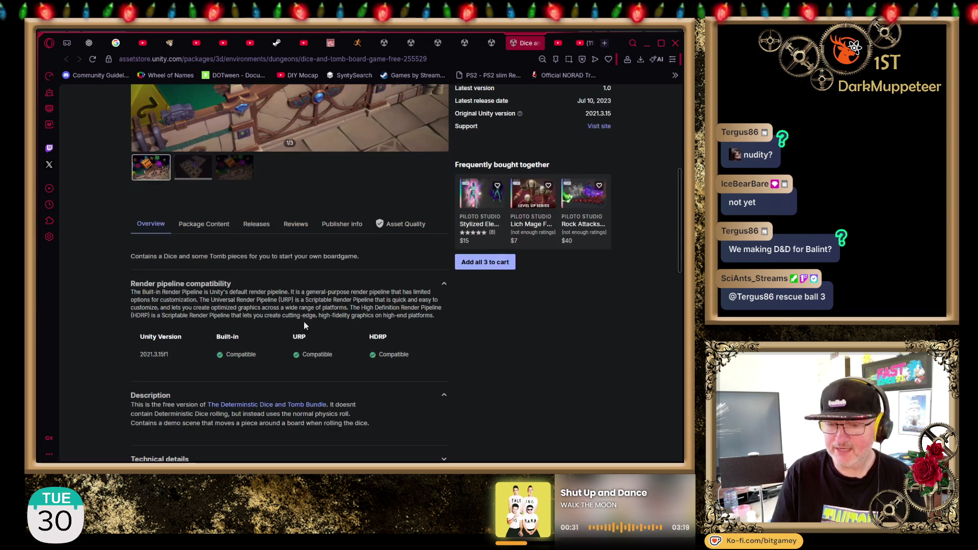
click(225, 229)
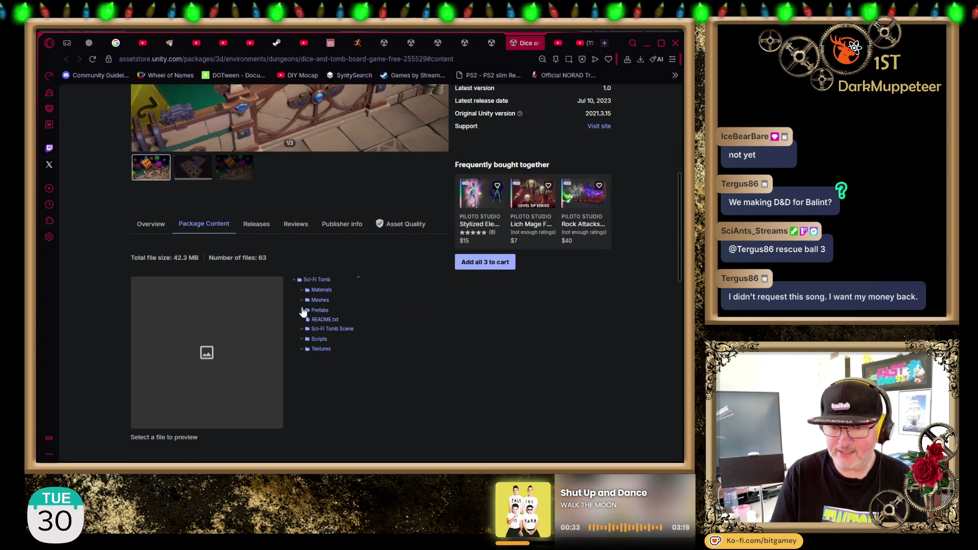
click(302, 310)
scroll(419, 319, down, 1)
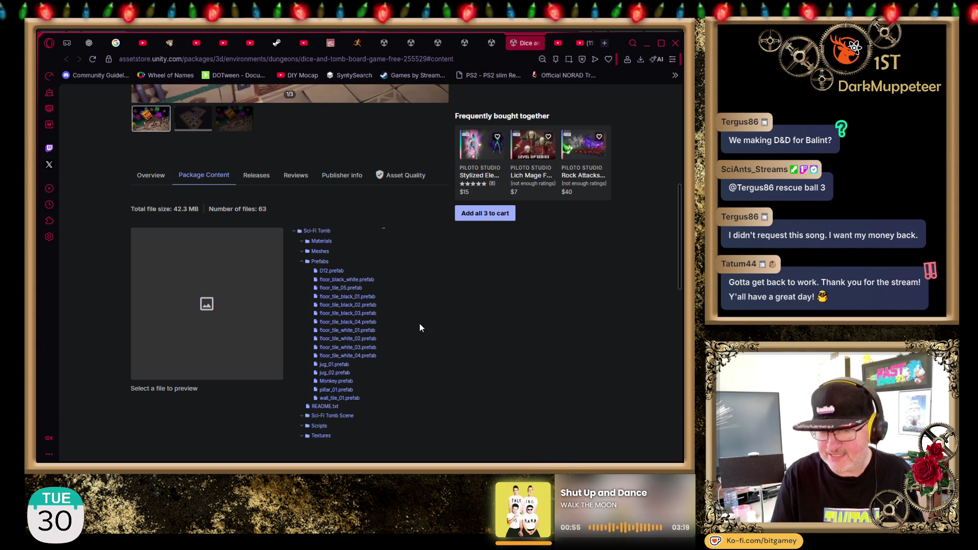
scroll(410, 304, up, 5)
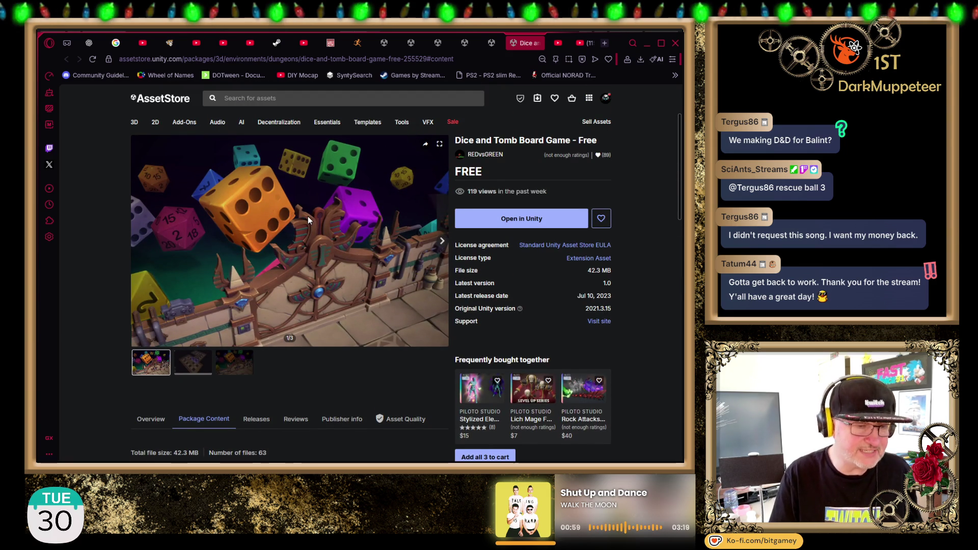
scroll(308, 216, down, 1)
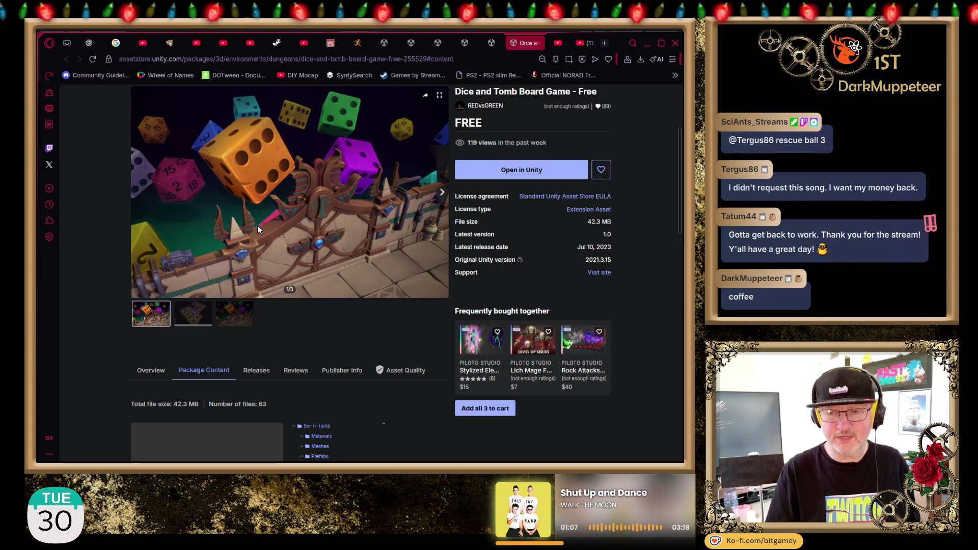
scroll(354, 382, down, 4)
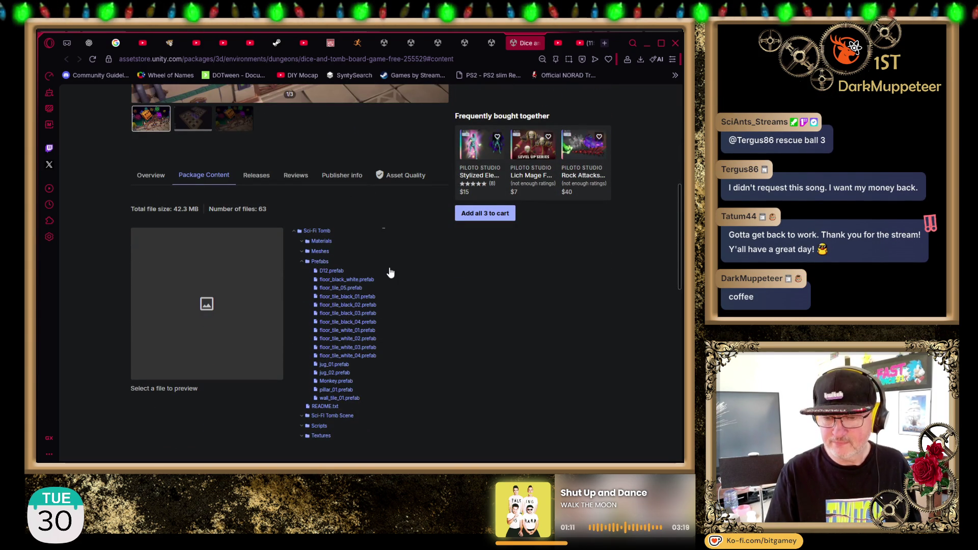
scroll(389, 270, up, 5)
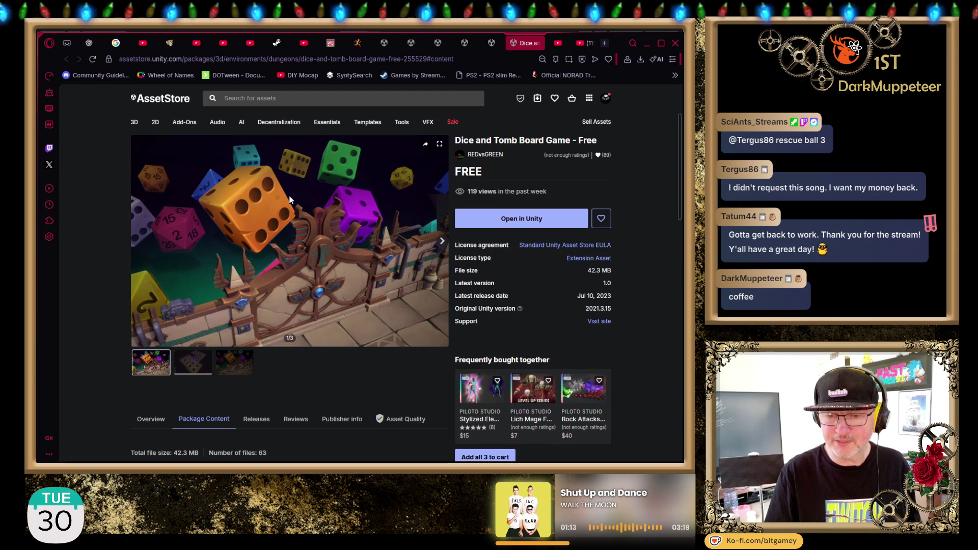
scroll(338, 260, down, 2)
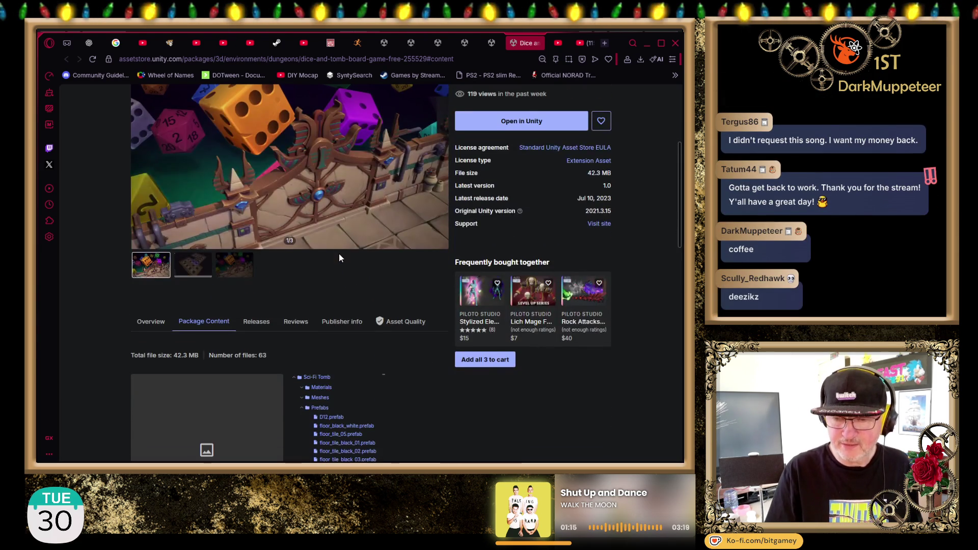
scroll(340, 349, down, 3)
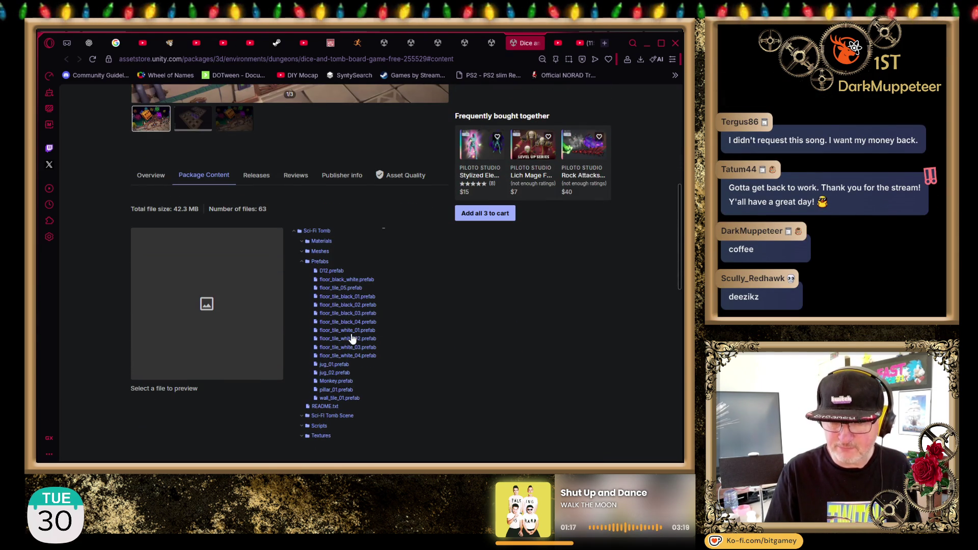